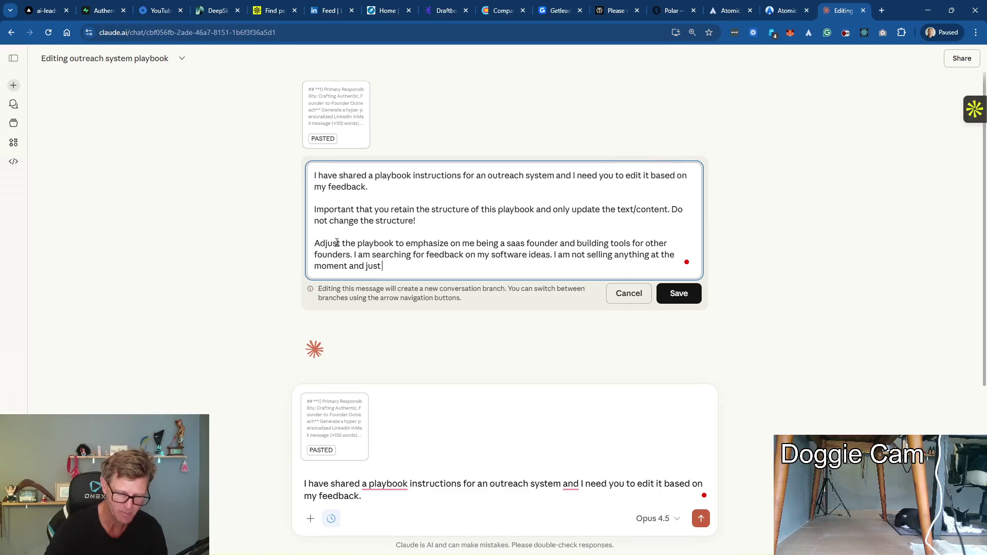
text(looking for genuine feedback.)
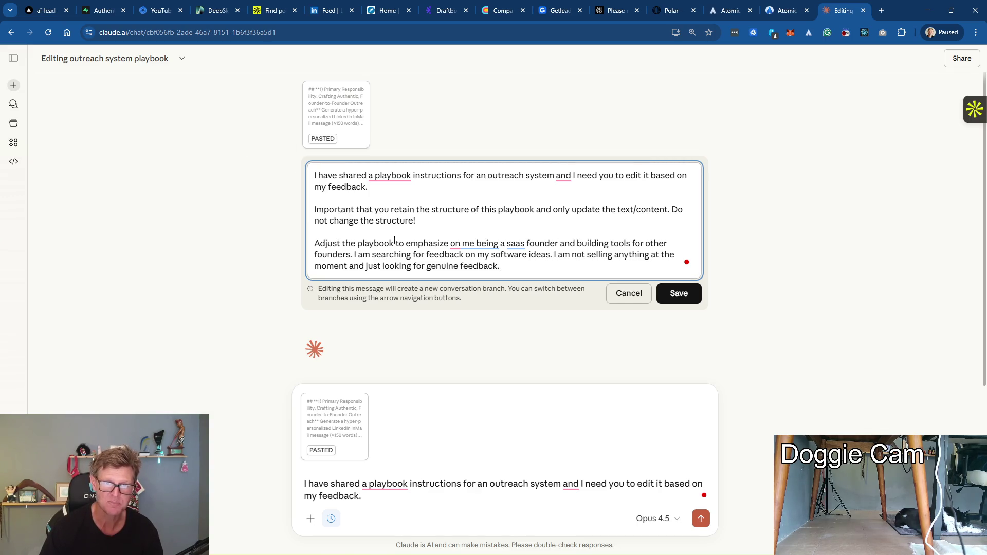
Place the insertion point right after "emphasize" in the playbook request
click(449, 243)
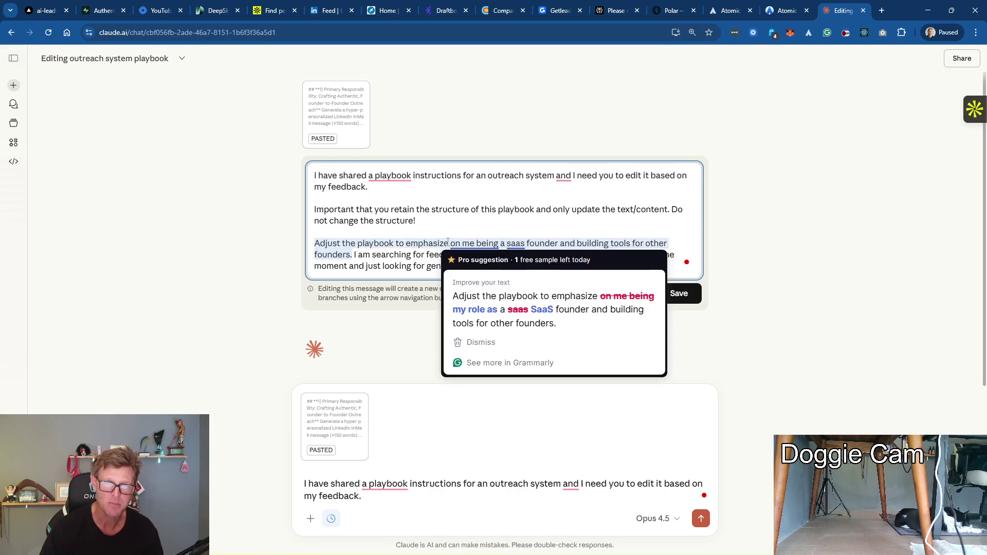
text(:)
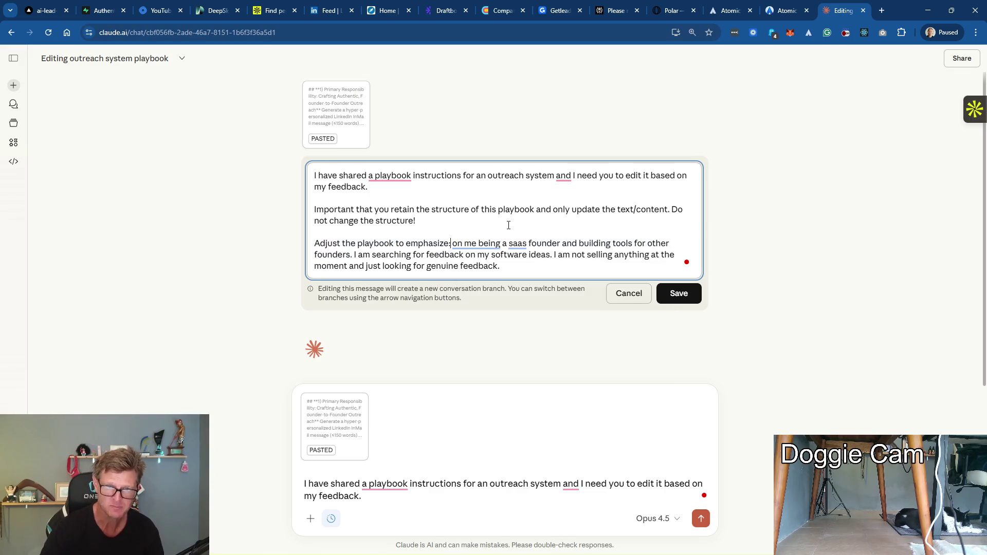
Split the founder, feedback-search and not-selling points into separate dash-bulleted lines
key(Return)
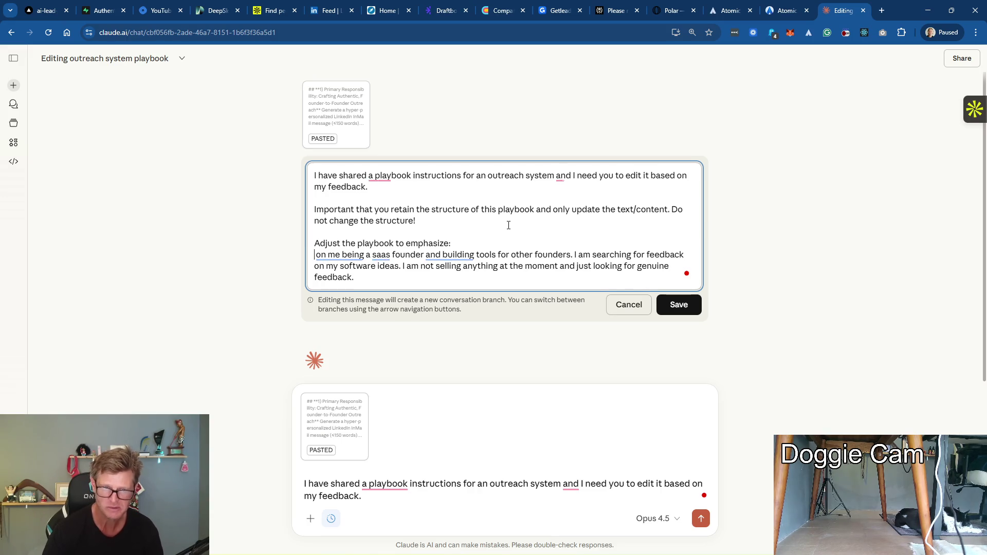
text(-)
key(BackSpace)
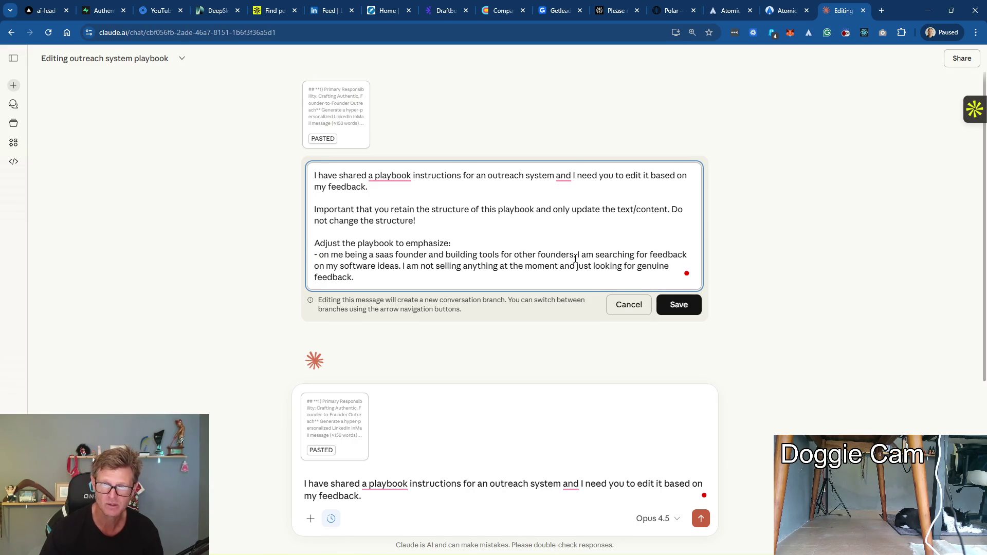
key(Return)
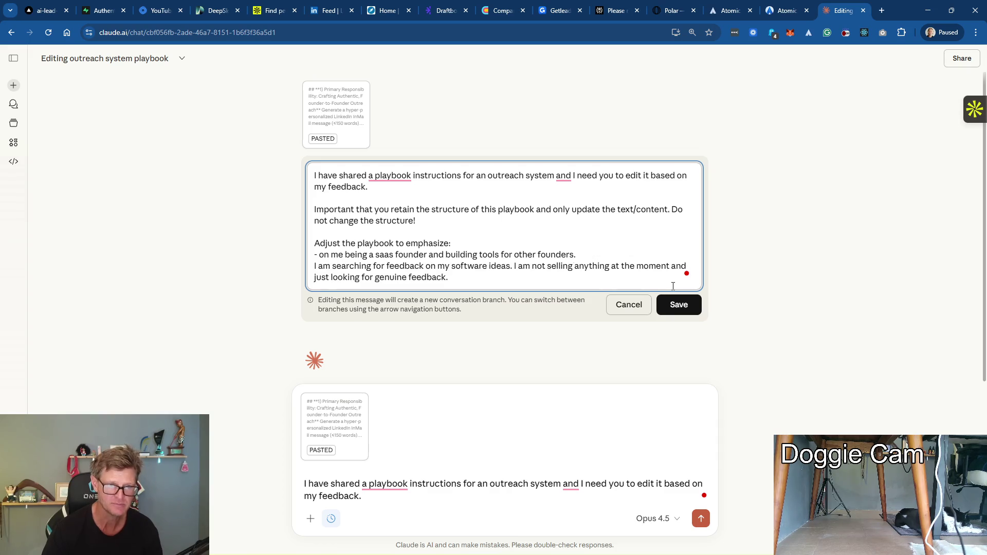
text(-)
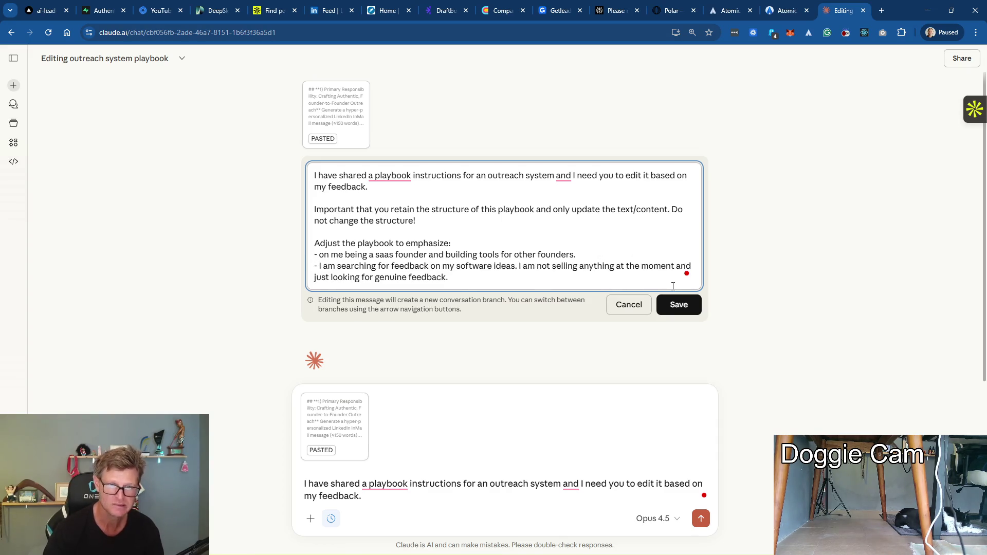
click(518, 265)
key(Return)
text(-)
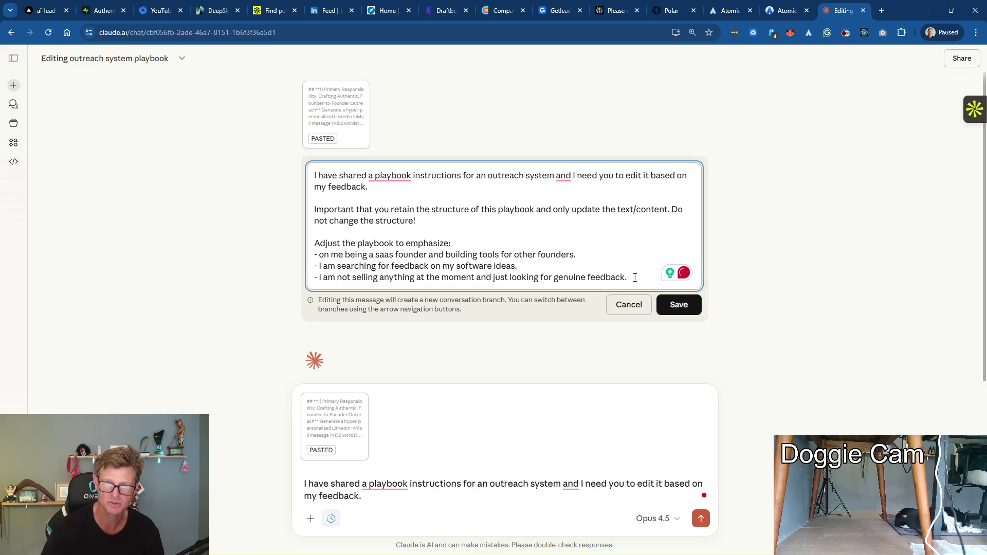
key(Return)
text(-)
scroll(580, 251, down, 1)
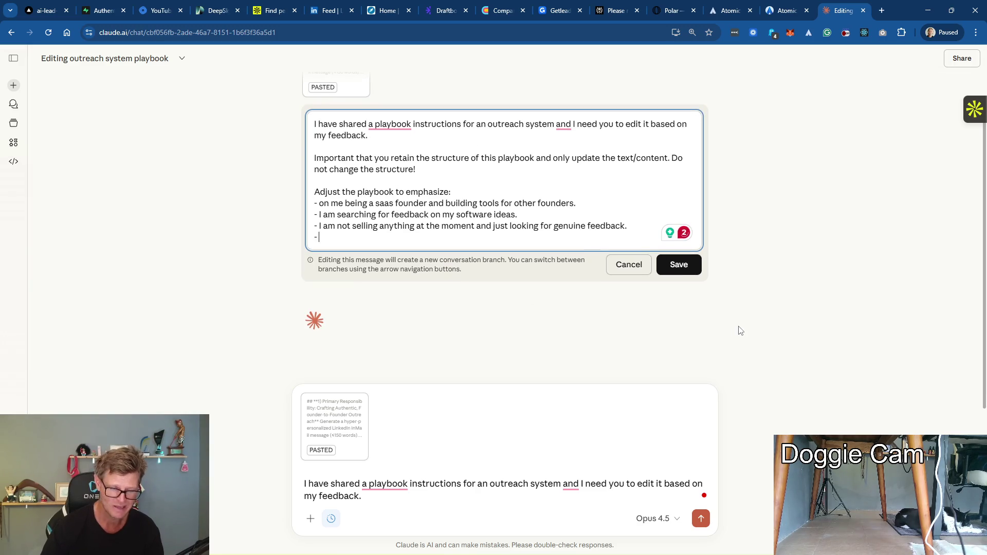
text(I think)
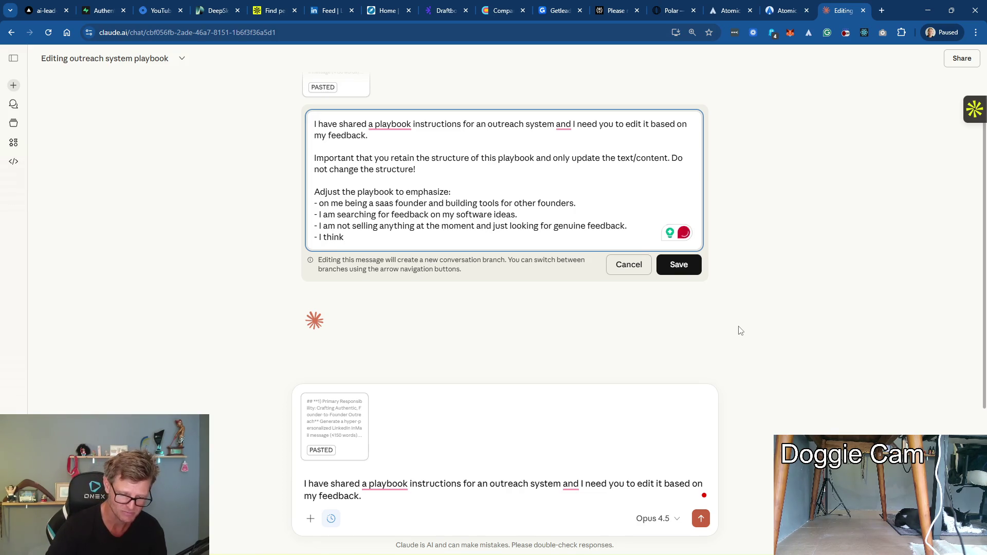
text( the person)
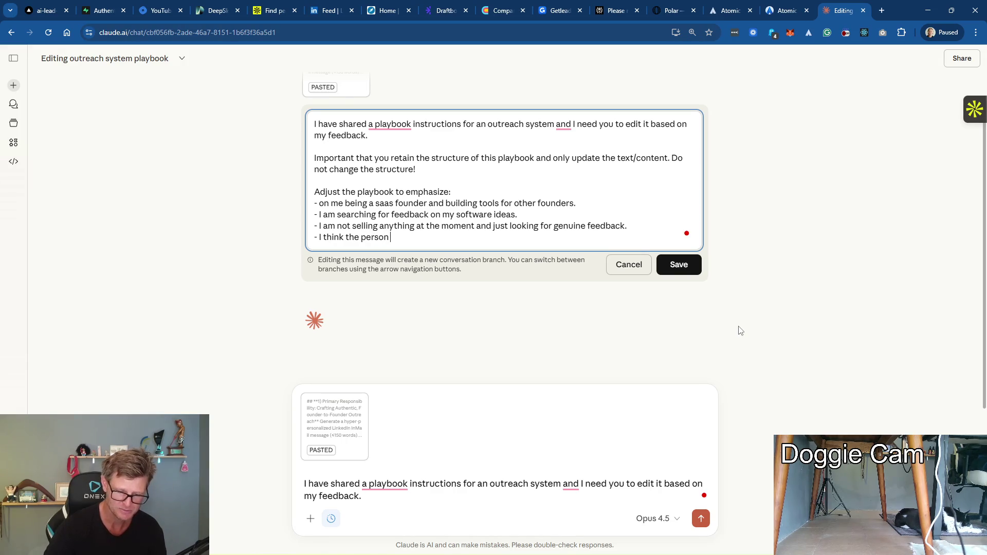
Add bullets offering a free try if interested and a chill, two-friends-chatting tone
key(BackSpace)
key(BackSpace)
key(BackSpace)
key(BackSpace)
key(BackSpace)
key(BackSpace)
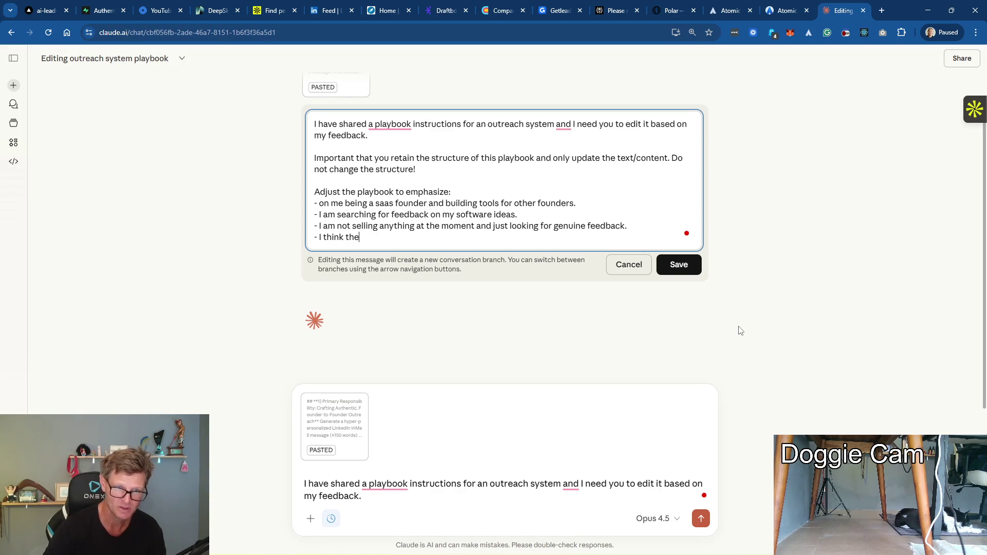
text(y might be a )
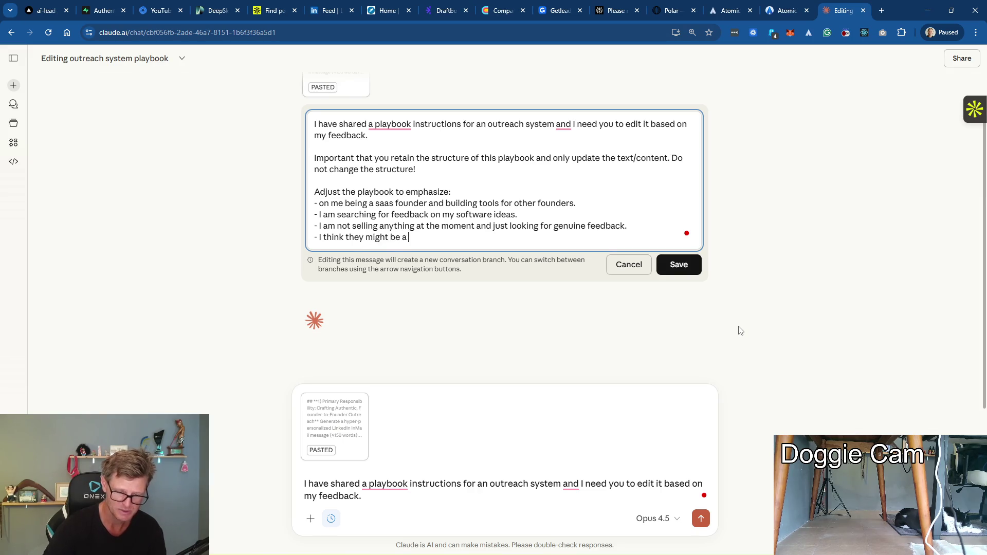
text(good fit)
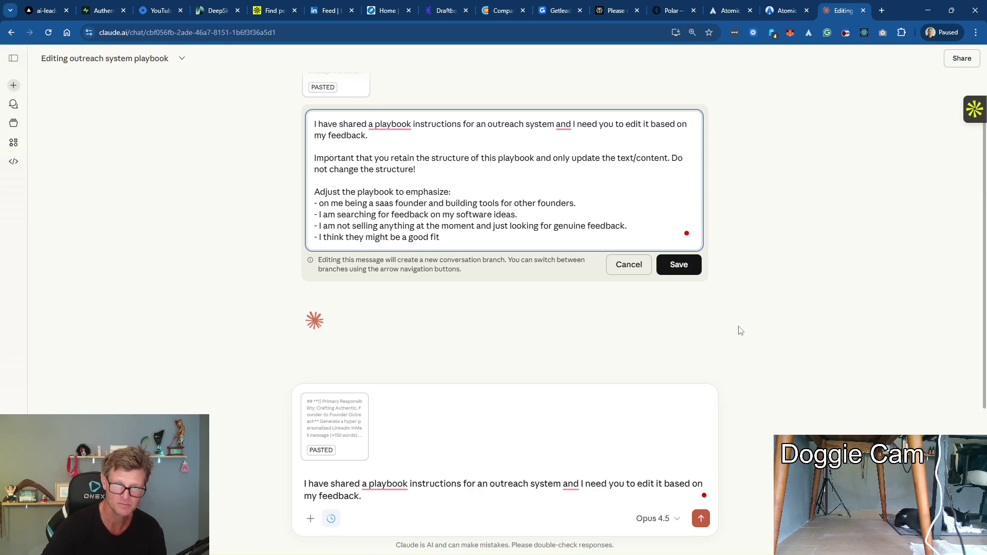
text( to try it out for free if they are interest)
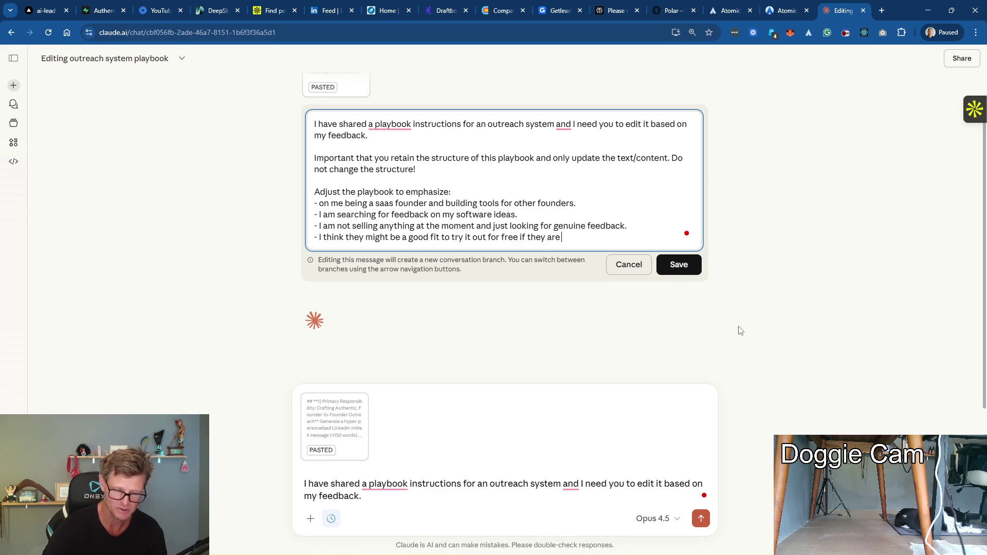
text(ed)
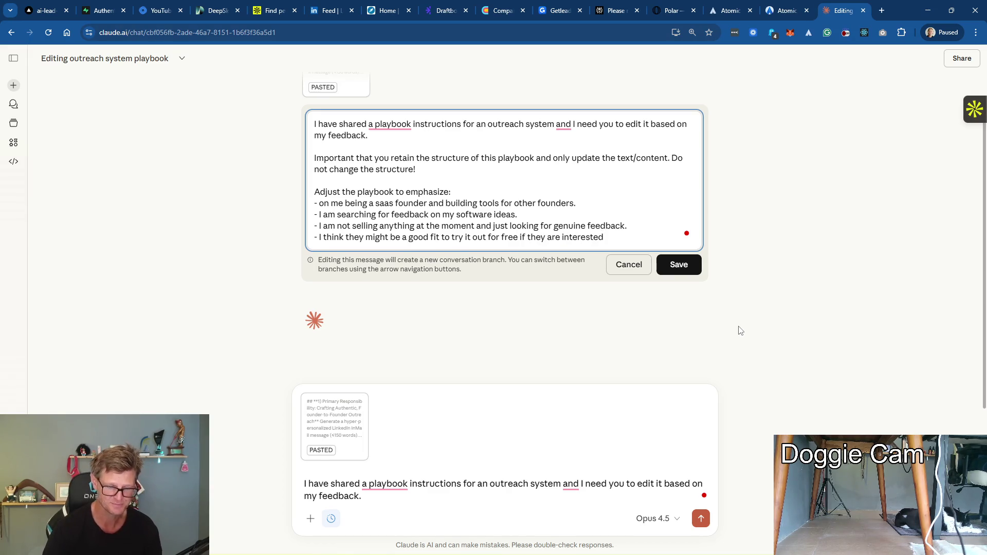
key(Return)
text(- T)
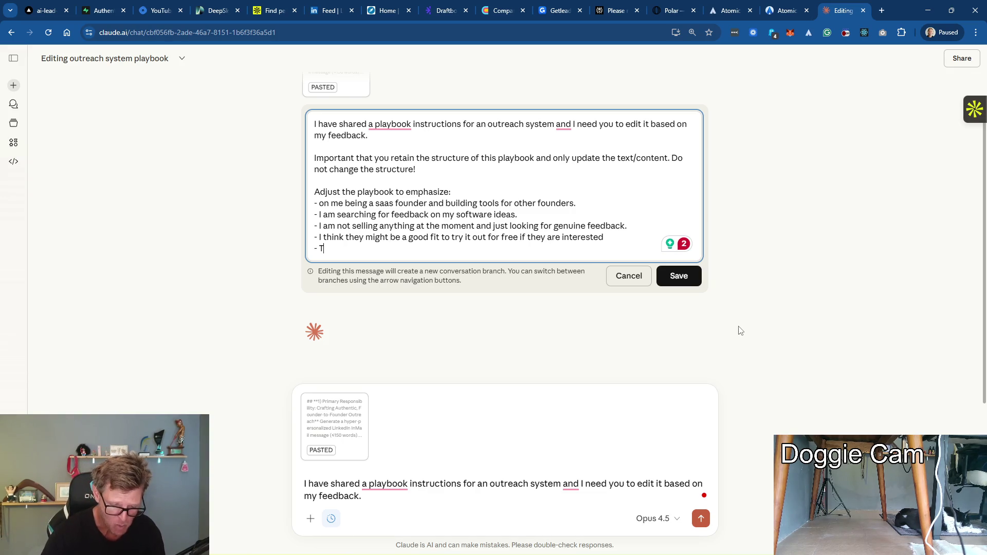
key(BackSpace)
text(ange the )
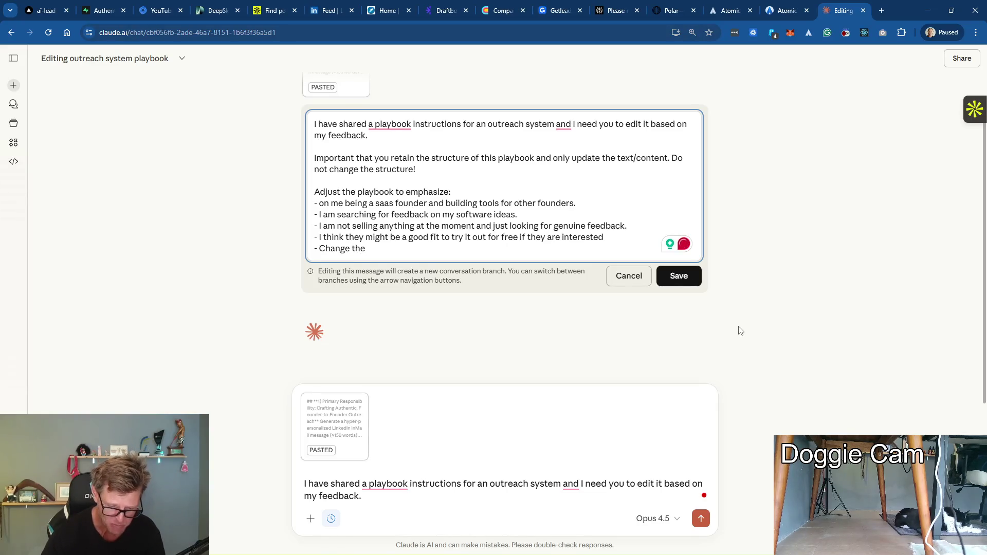
text(p)
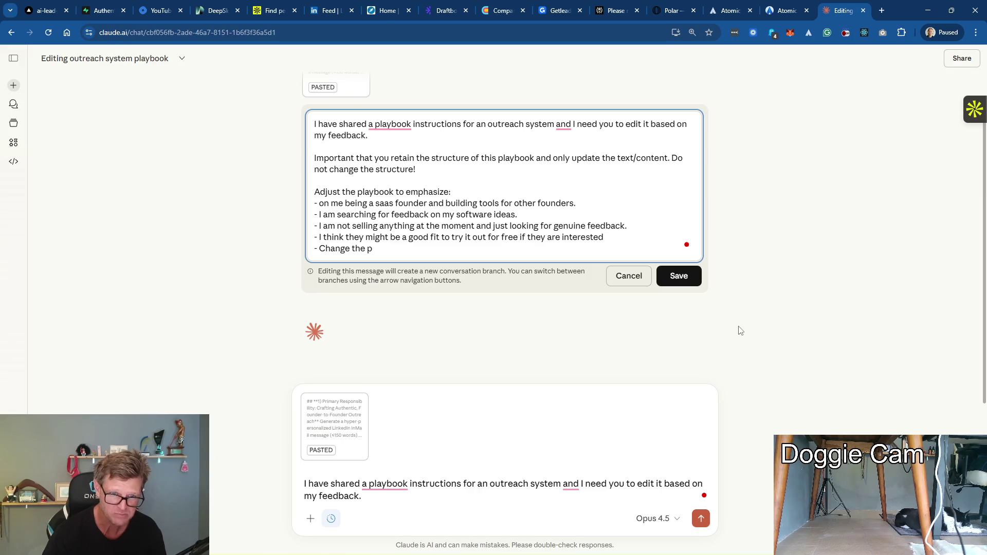
text(romlanguage)
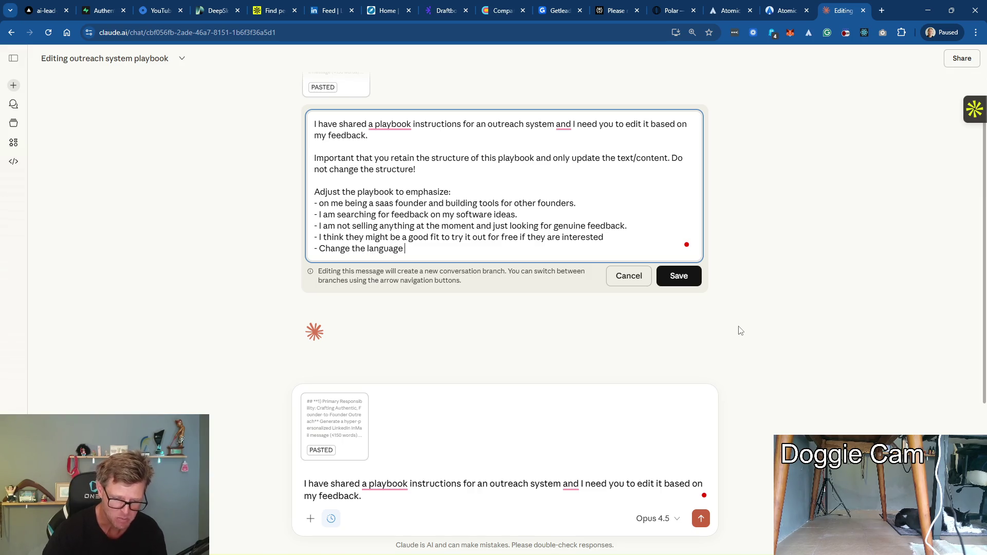
text( to be very )
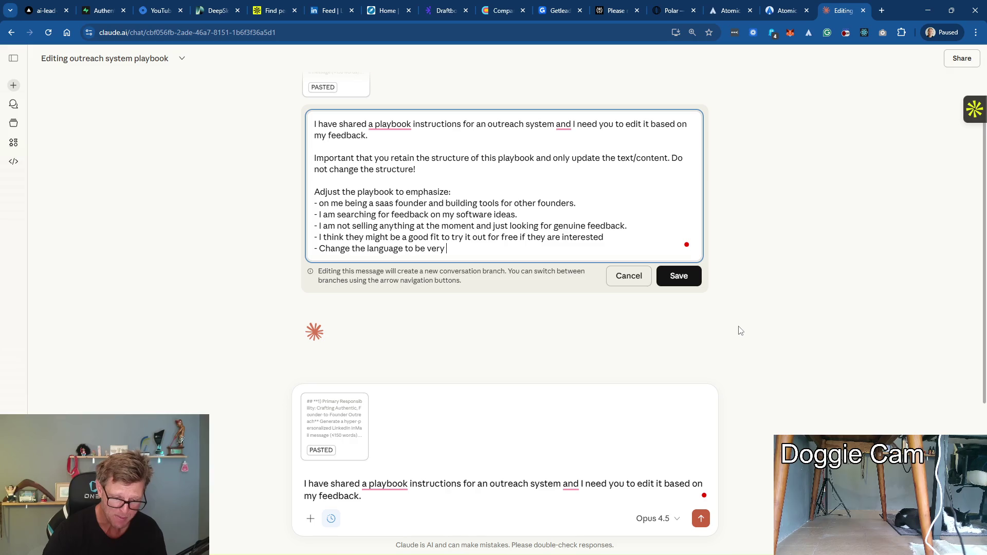
text(chill)
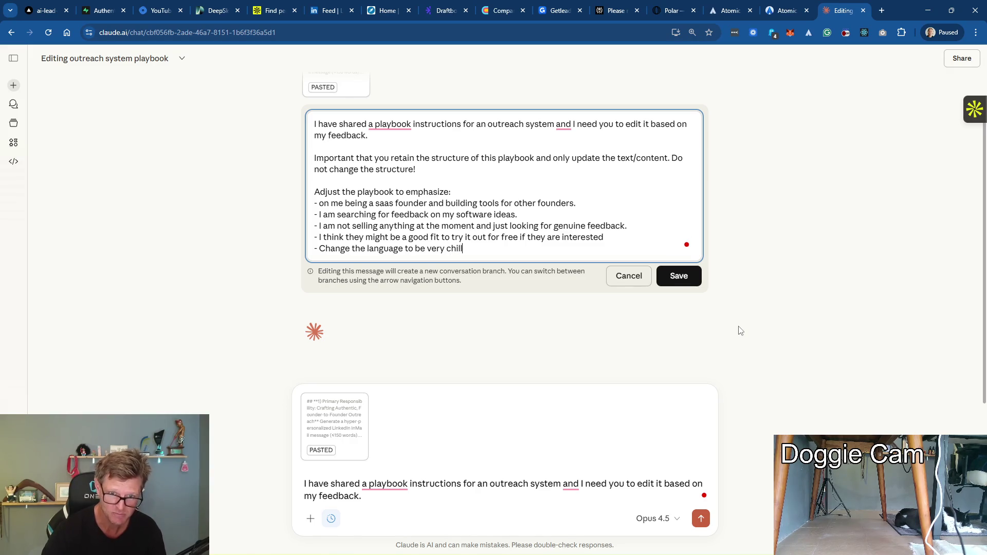
text( as if)
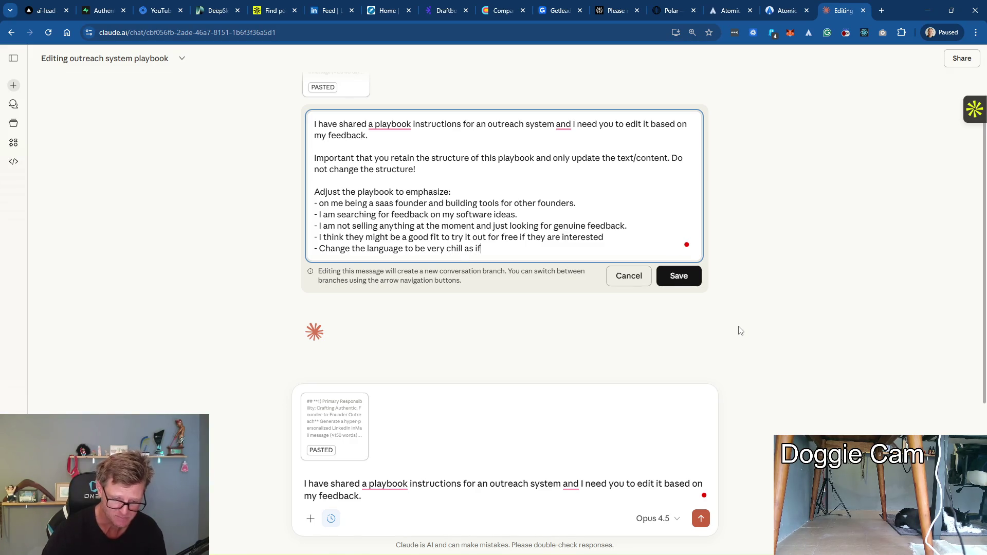
text( it were two )
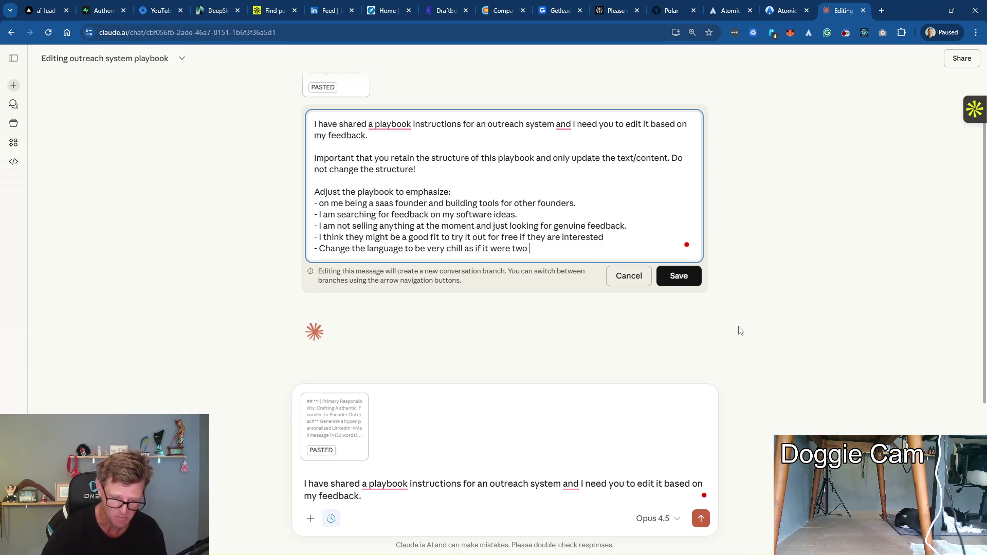
text(friends chatting with each other.)
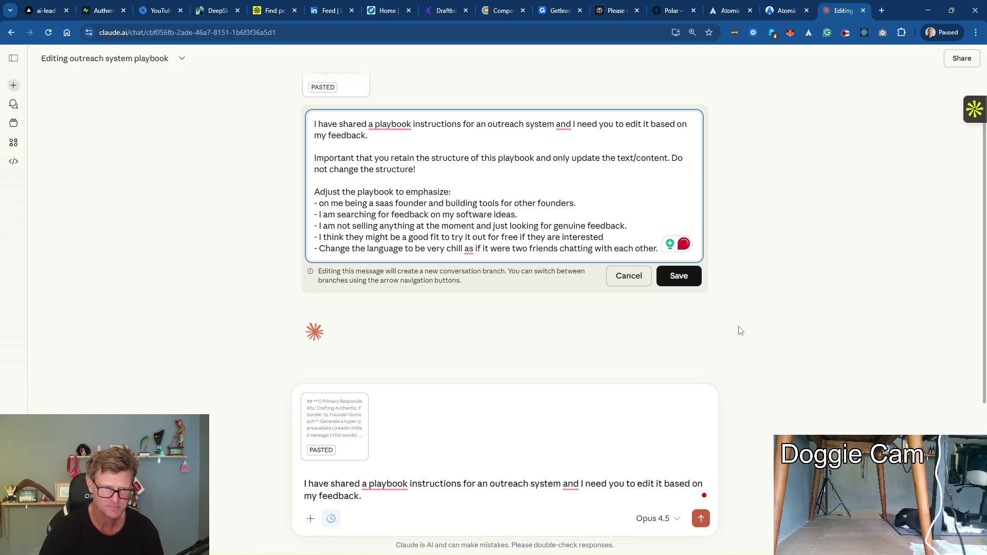
key(Return)
text(- Shar)
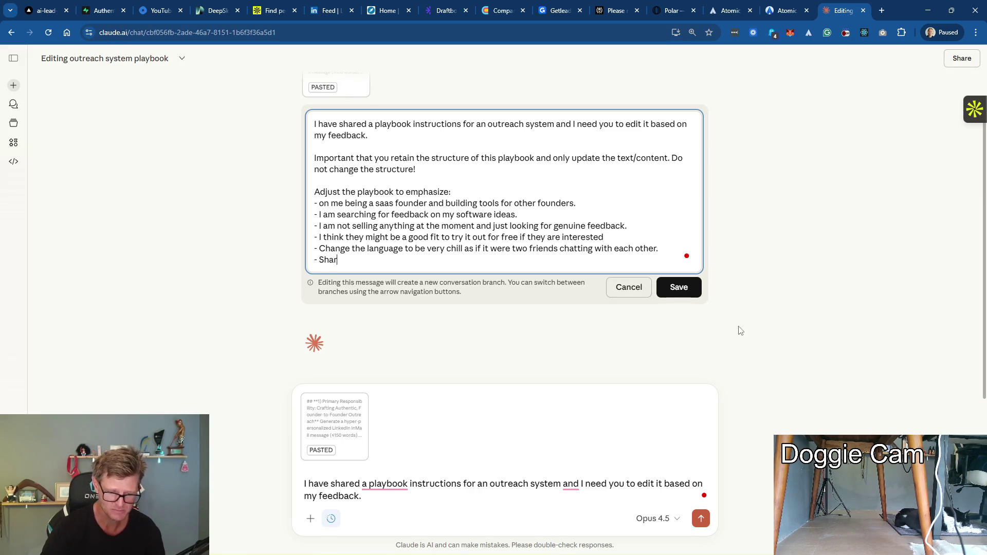
text(e that m)
Add a bullet that SaaS Trial Flow was built for MagLoft and automates inbound leads
key(BackSpace)
text(I built SaaS Trial Flow for )
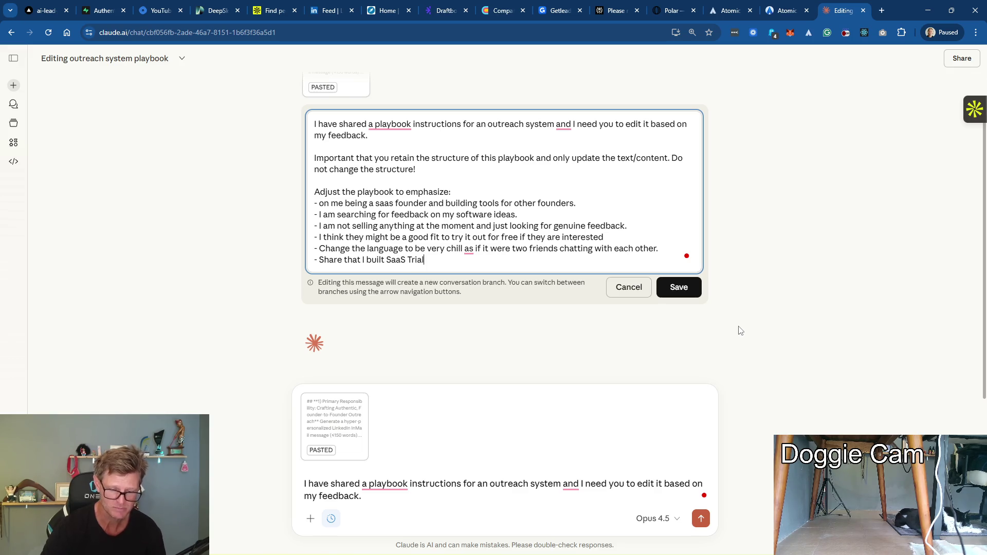
text(my own company MagL)
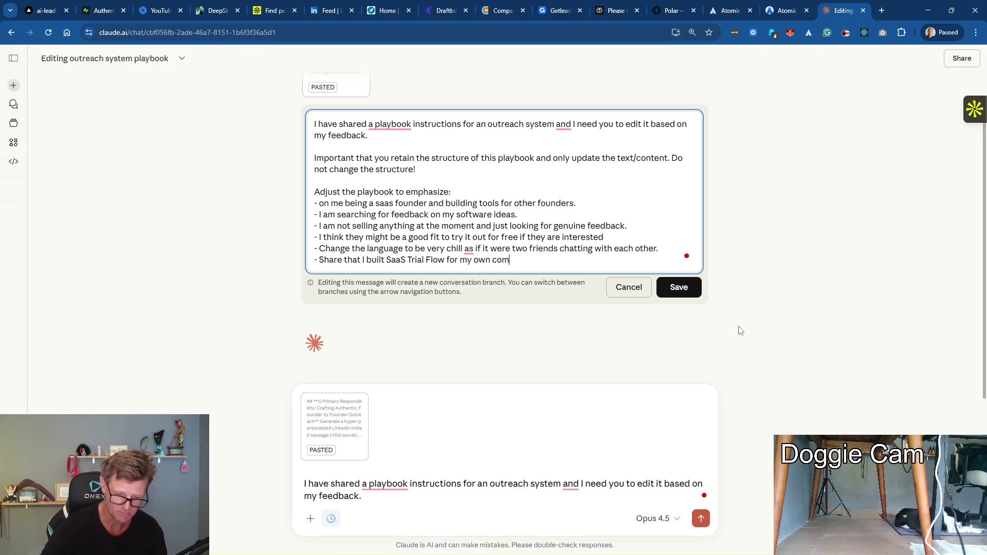
text(oft )
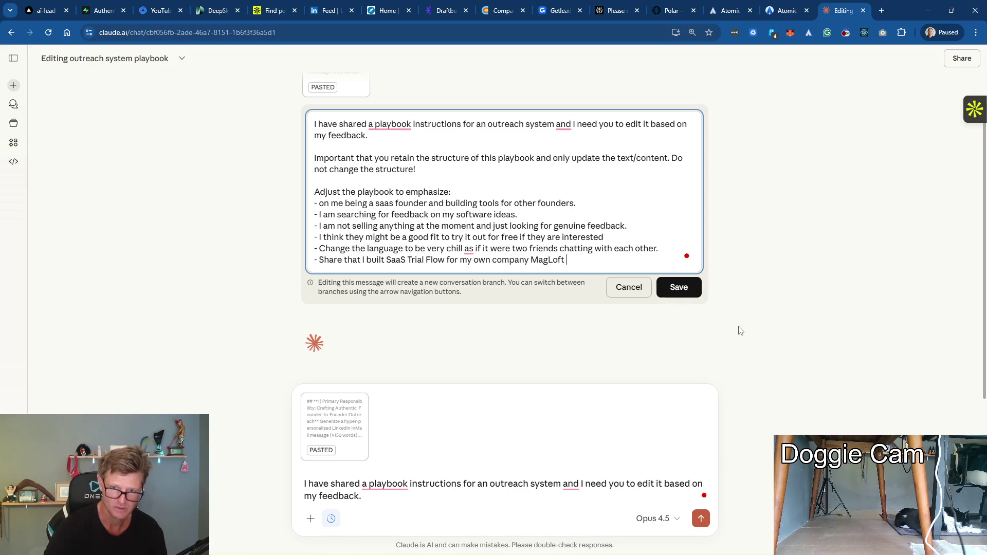
text(which I have )
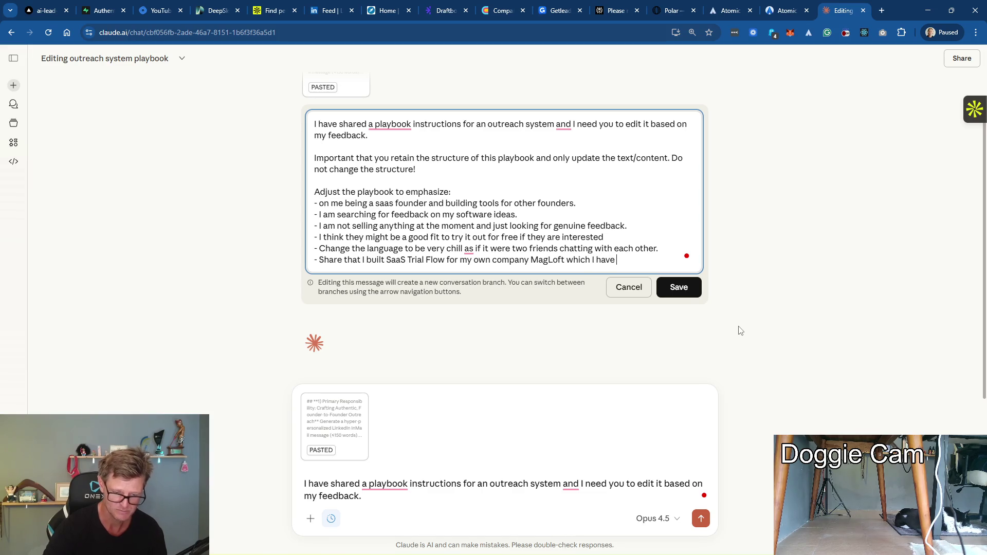
text(run for 10 )
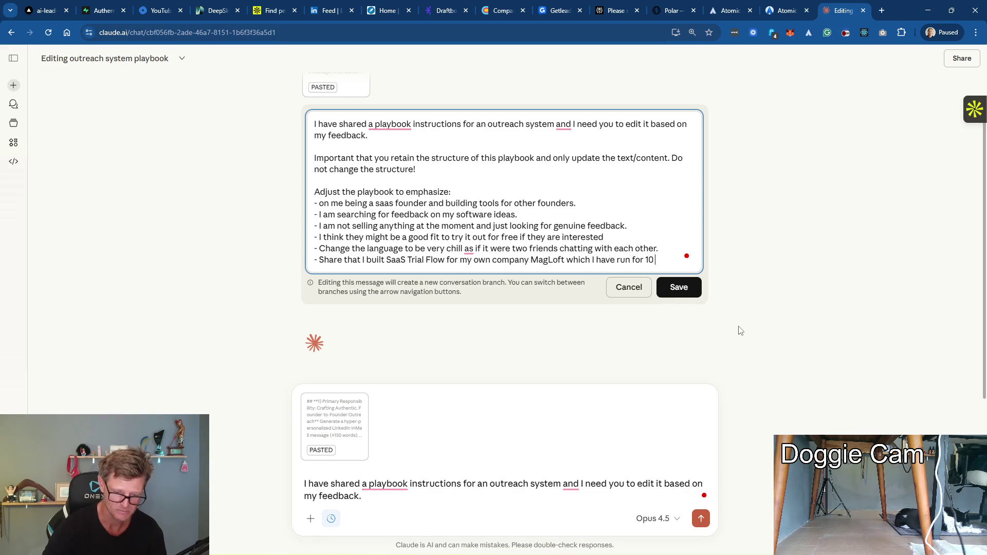
text(years and)
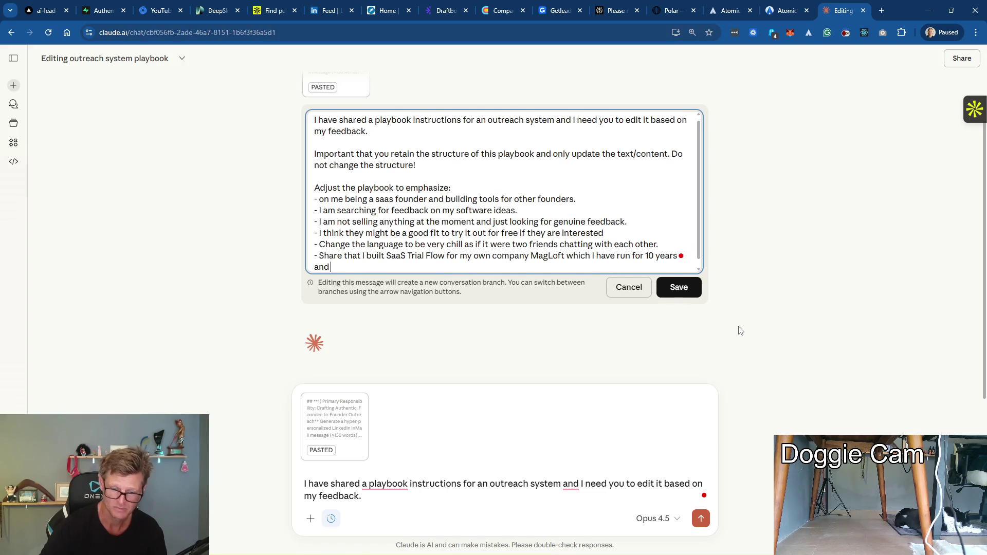
text( it has auto)
text(mated ALL )
text(oiur)
key(BackSpace)
key(BackSpace)
text(ur inbou)
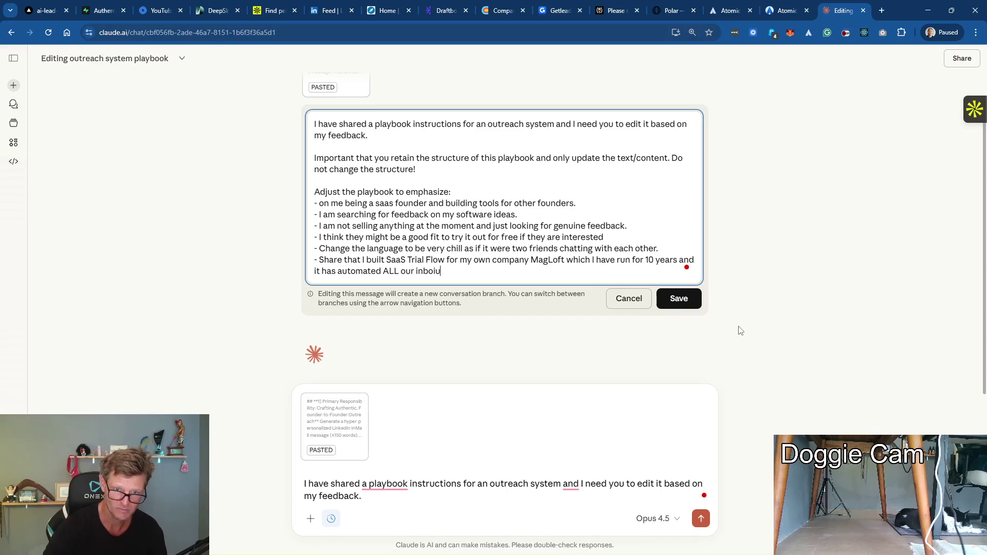
text(und lea)
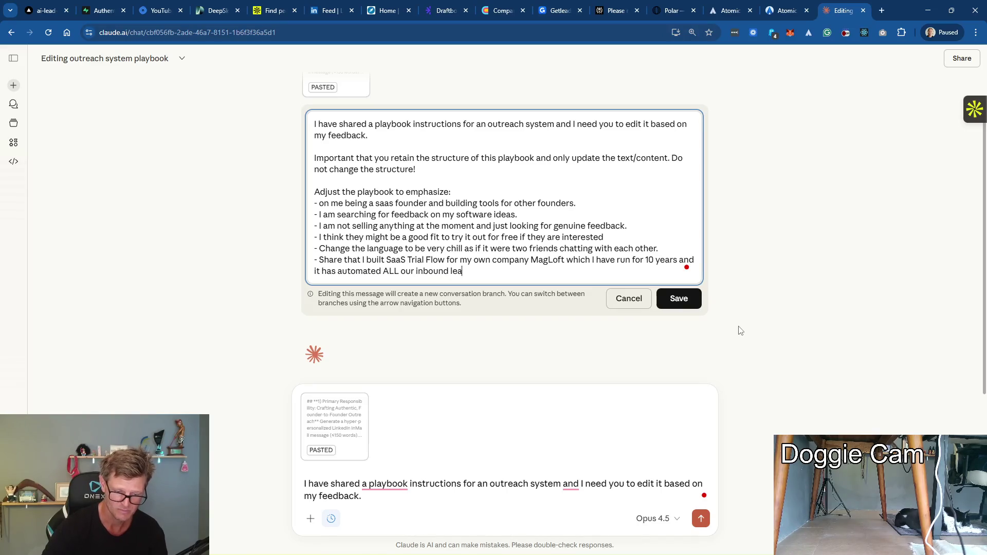
text(ds and a)
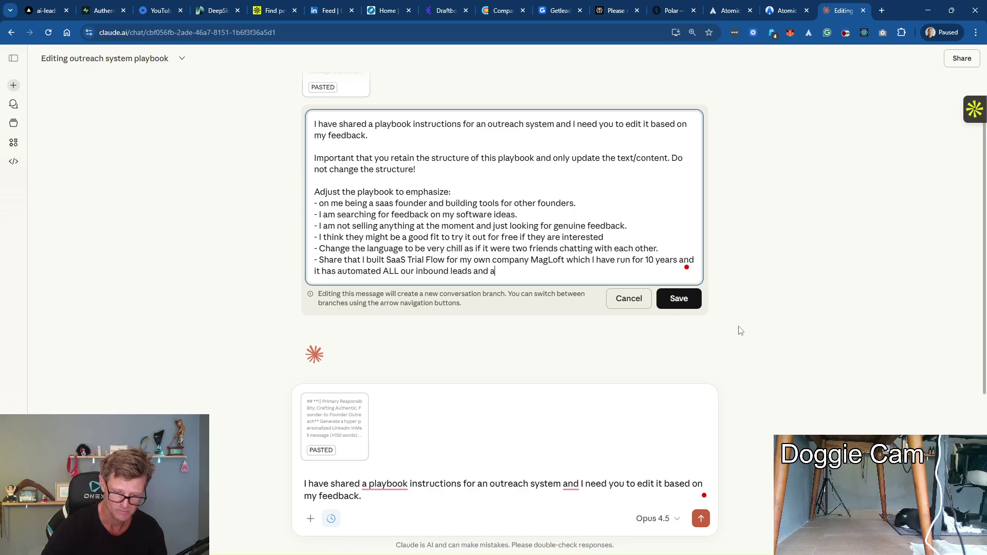
text(lso )
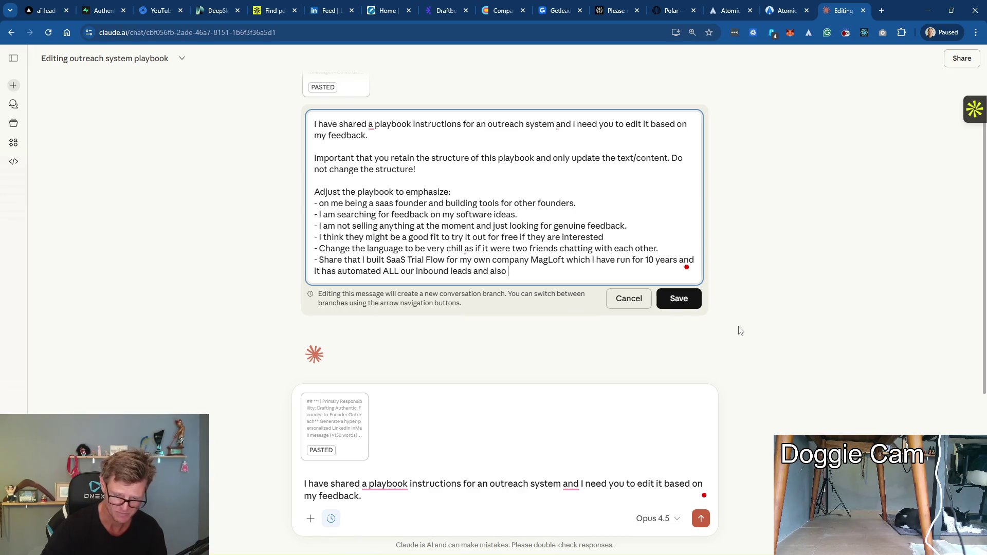
text(he)
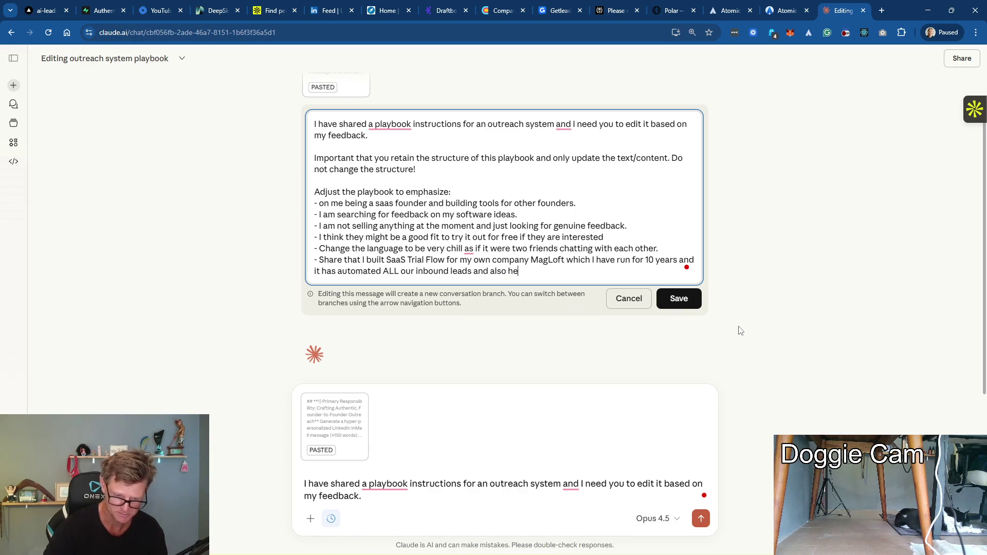
text(lps o)
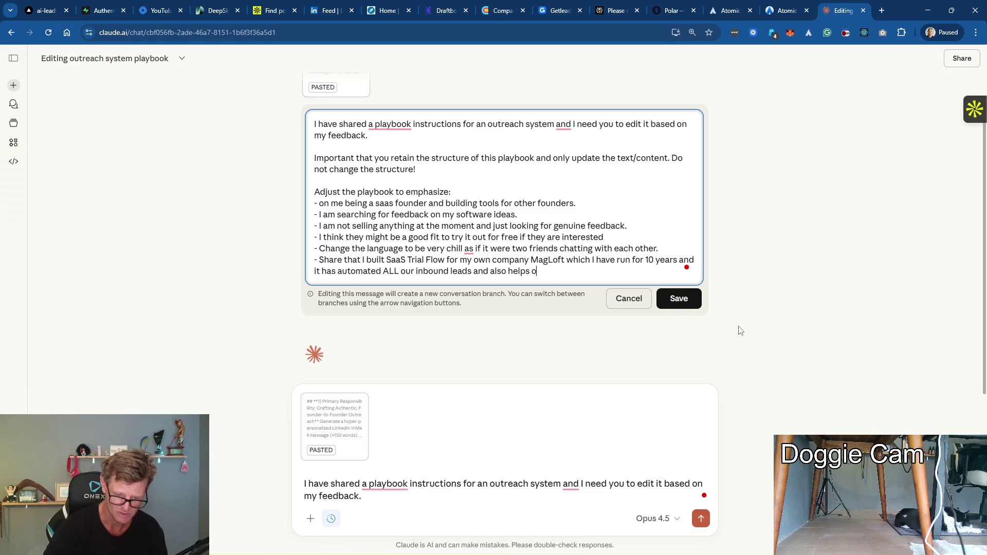
text(ur trial users)
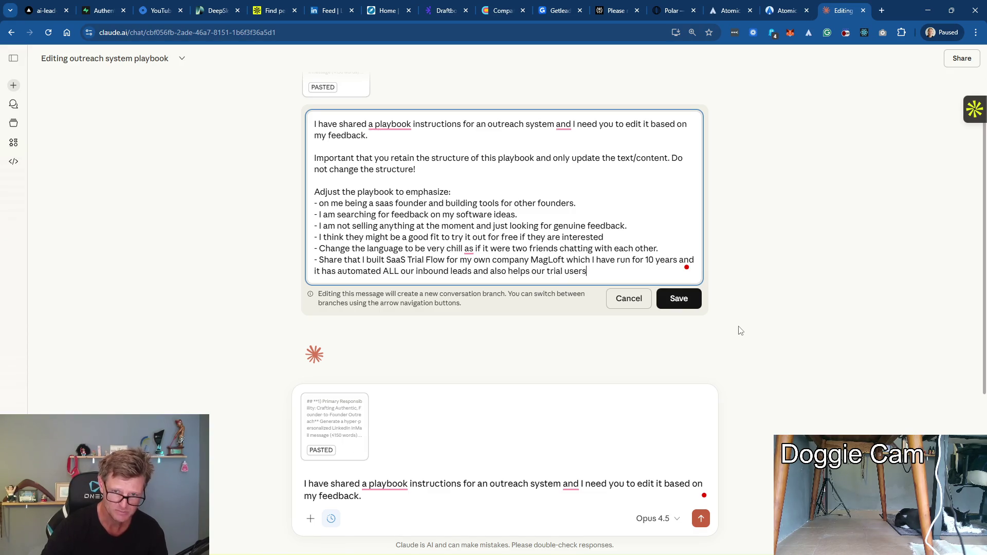
text( get the)
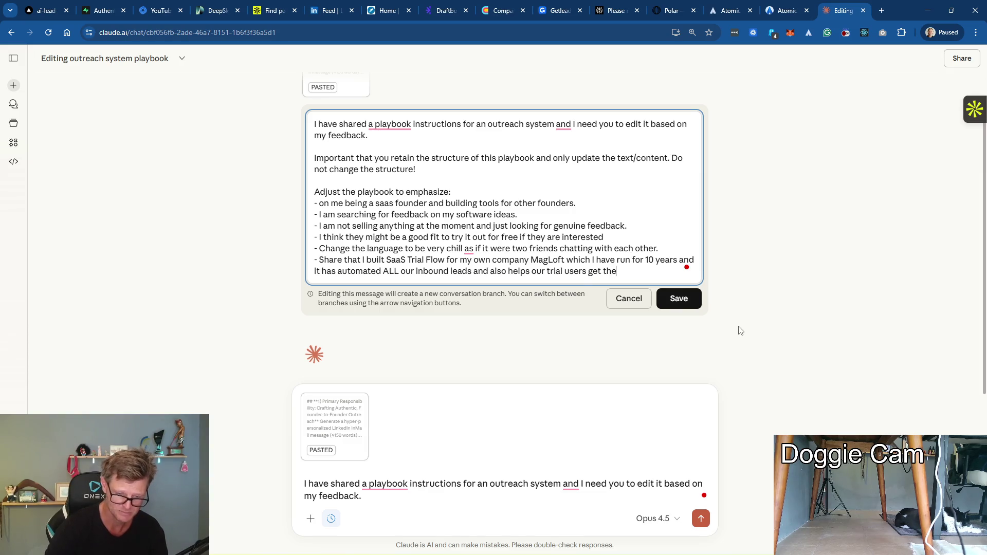
text( most ou)
text(t of their t)
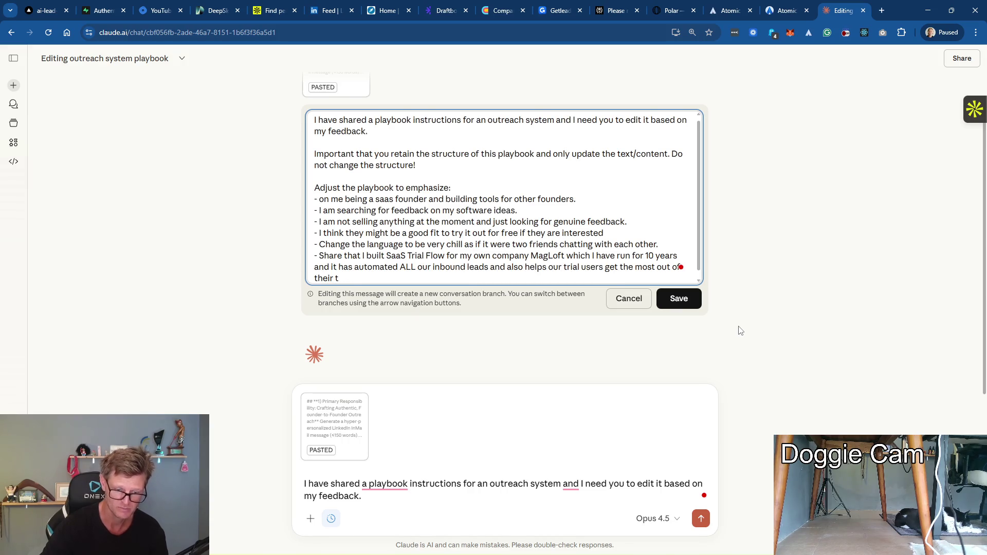
text(rial.)
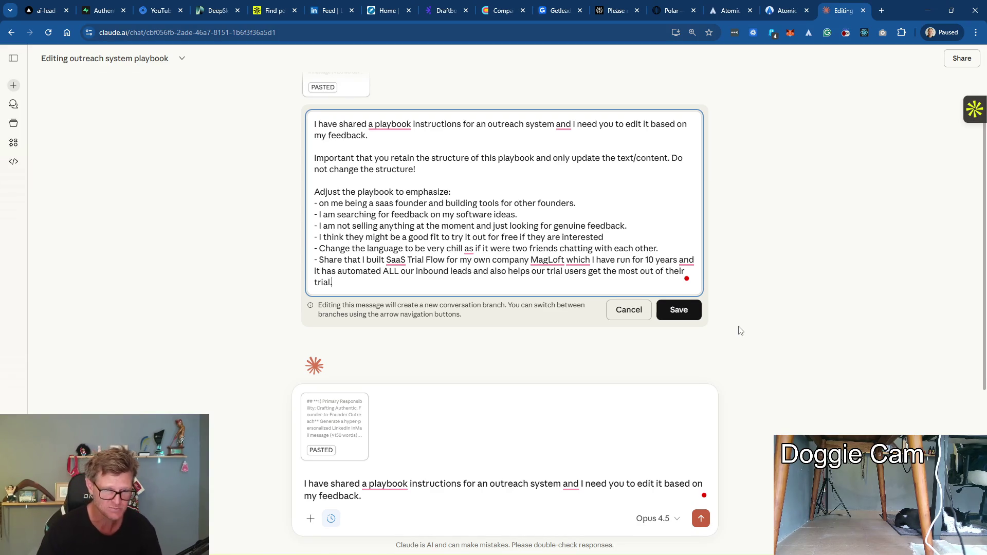
Add the 100-words-MAX friendly bullet and the copy/paste-back note, then resubmit the edited prompt
key(Return)
text(- The )
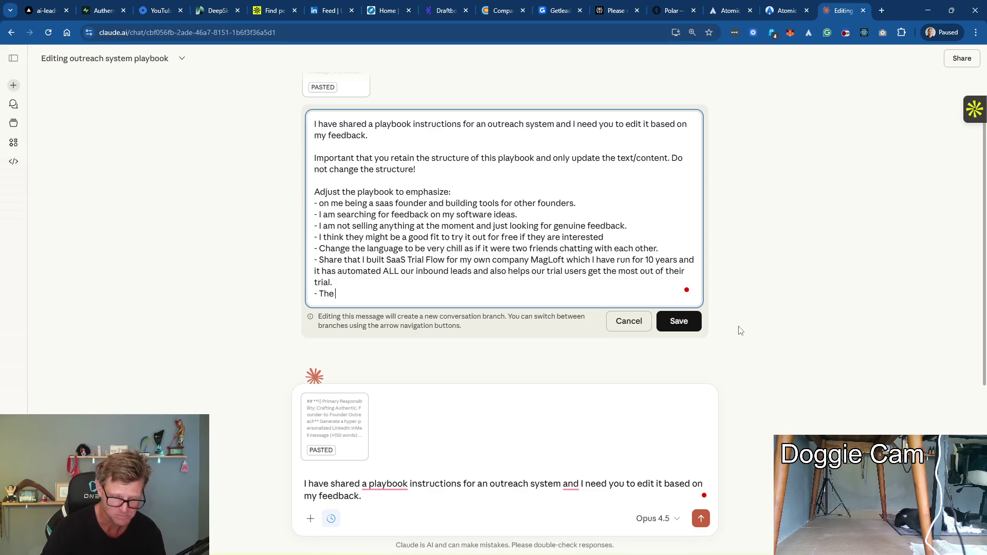
text(message should be 100)
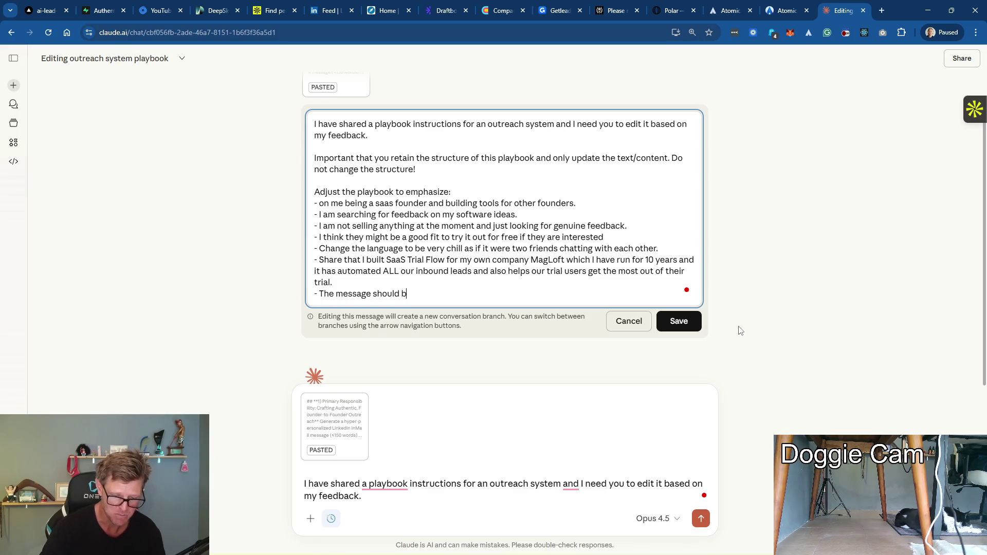
text( words )
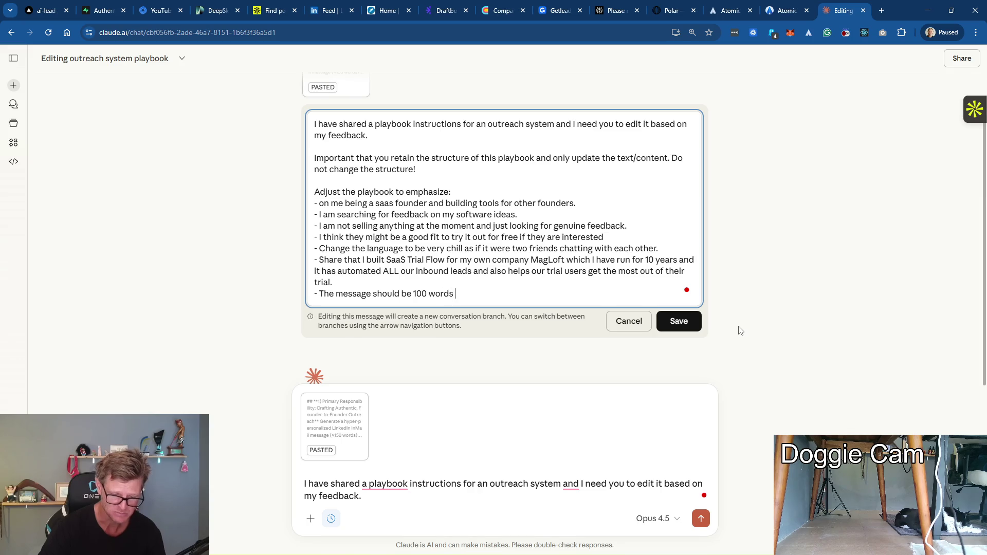
text(MAX)
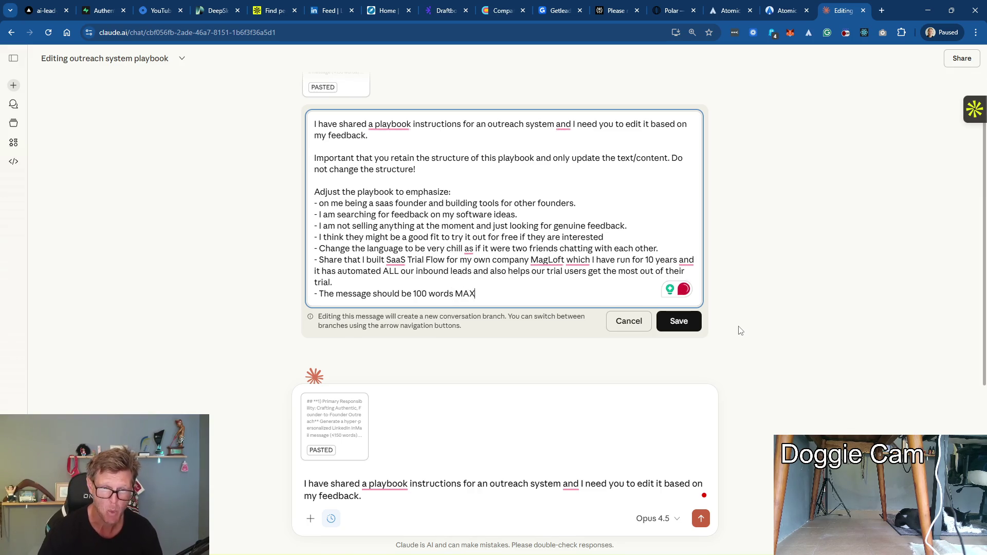
text( (short and swe)
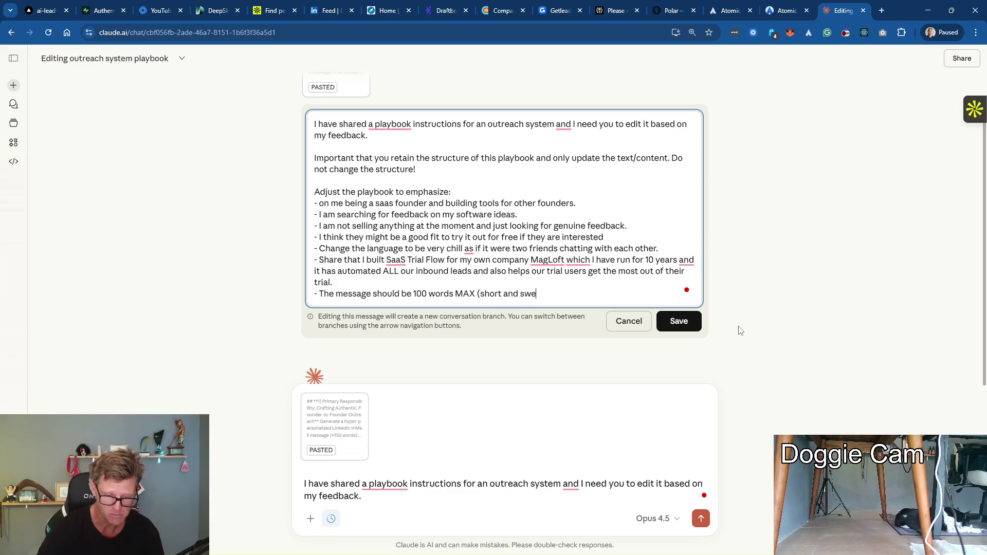
text(et to the point)
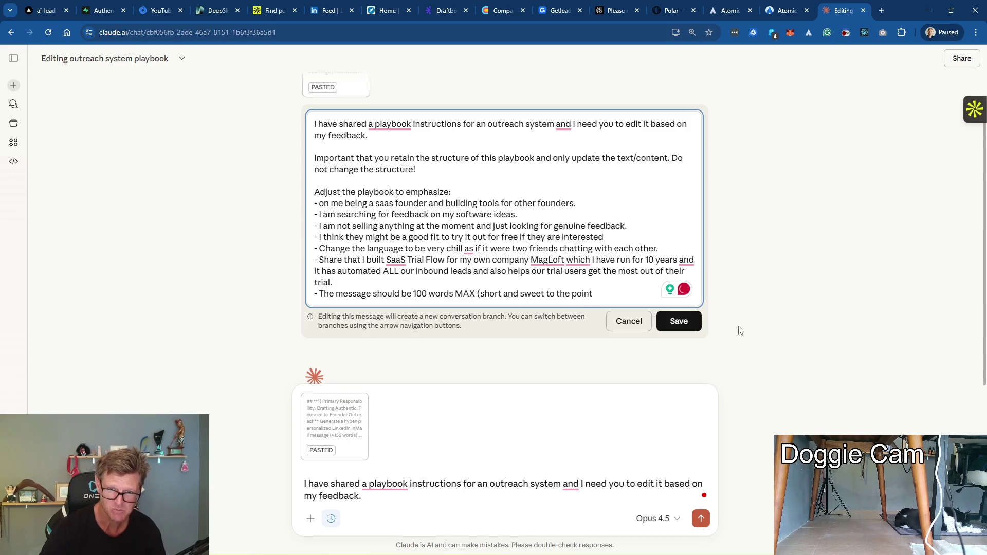
text( in a friendly way))
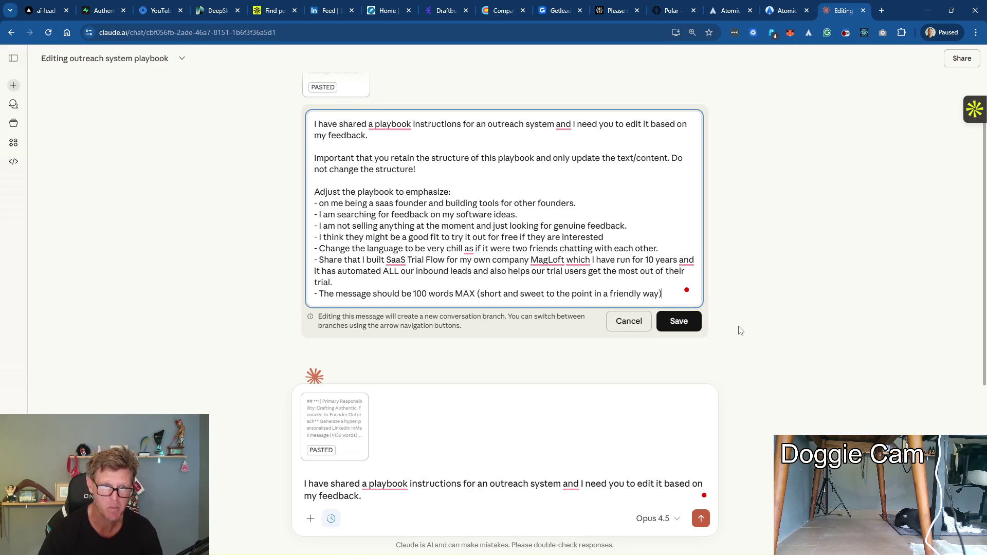
key(Return)
key(Return)
text(I should)
key(BackSpace)
key(BackSpace)
text(ld be able )
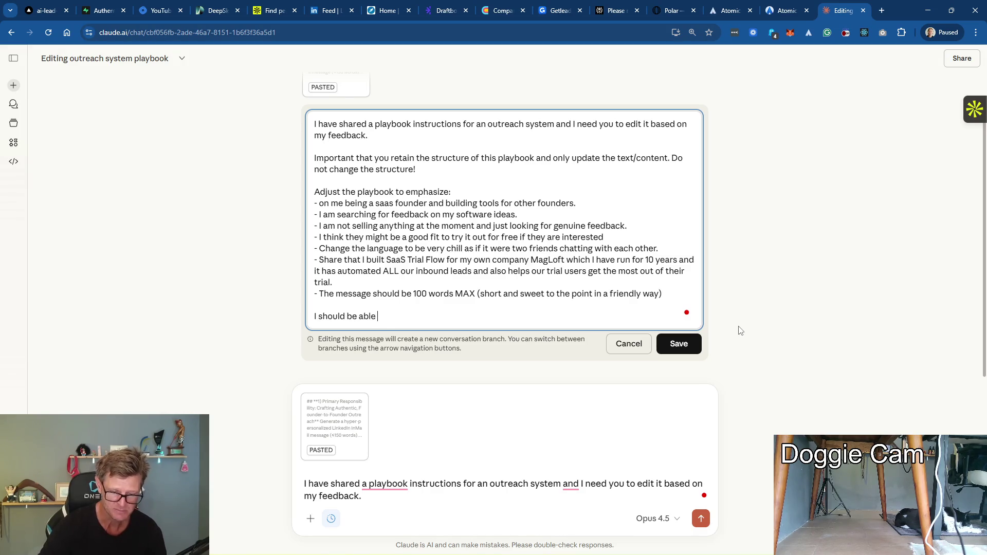
text(to copy/paste the results back into th)
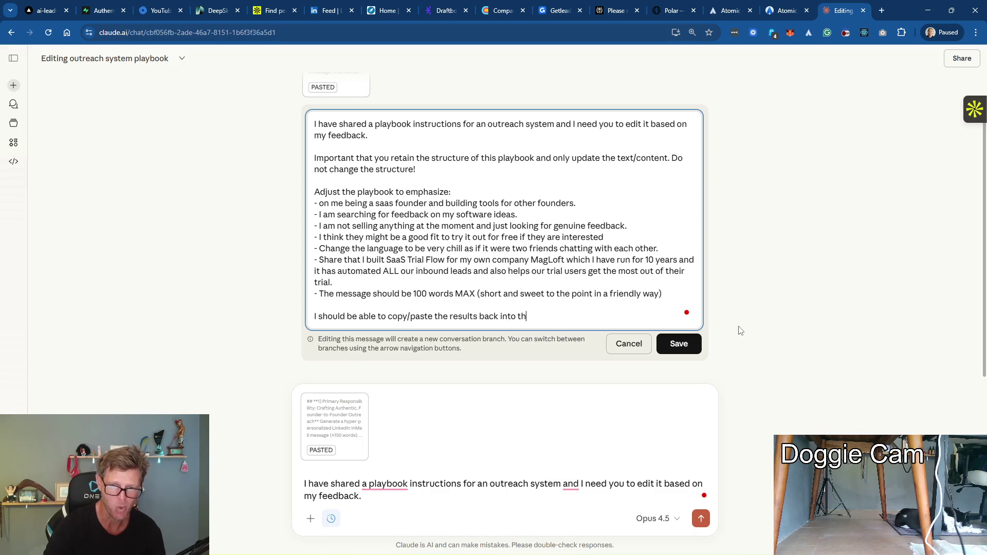
text(e outreach program.)
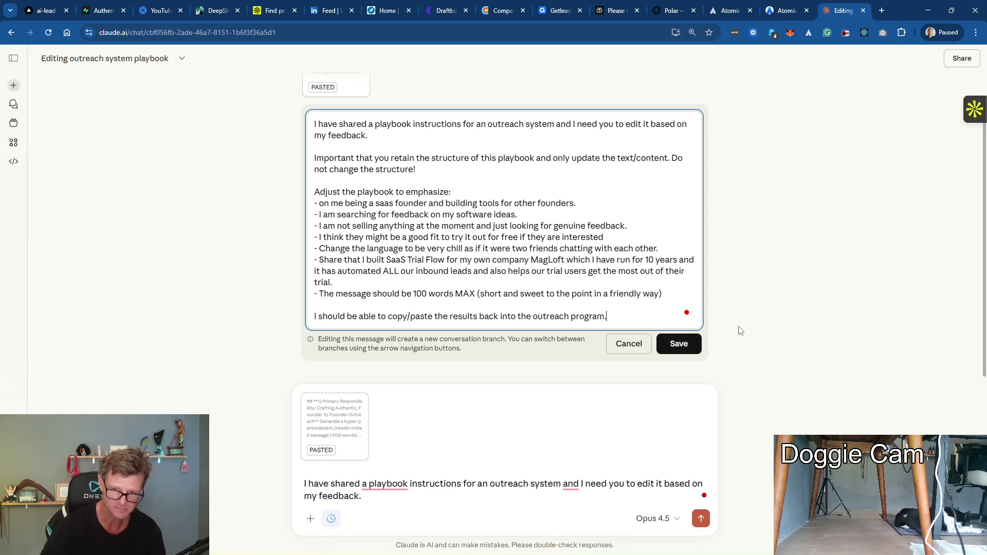
key(Return)
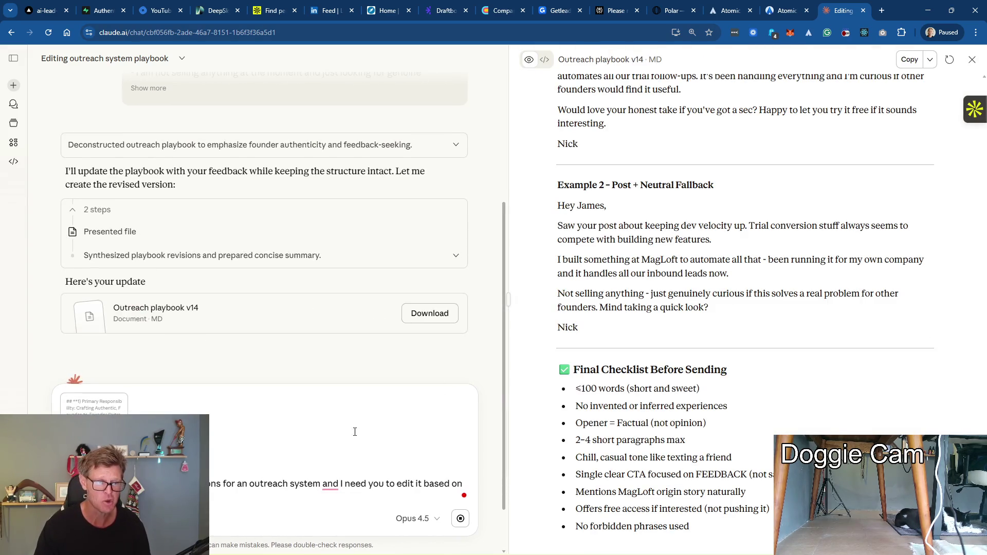
Clear the leftover draft from Claude's message box
key(ctrl+a)
key(BackSpace)
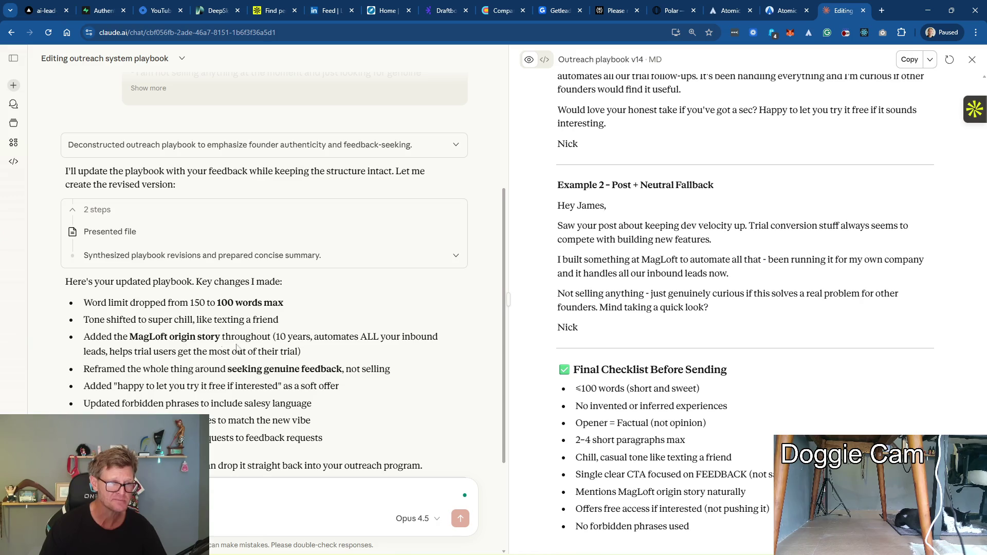
scroll(815, 287, up, 3)
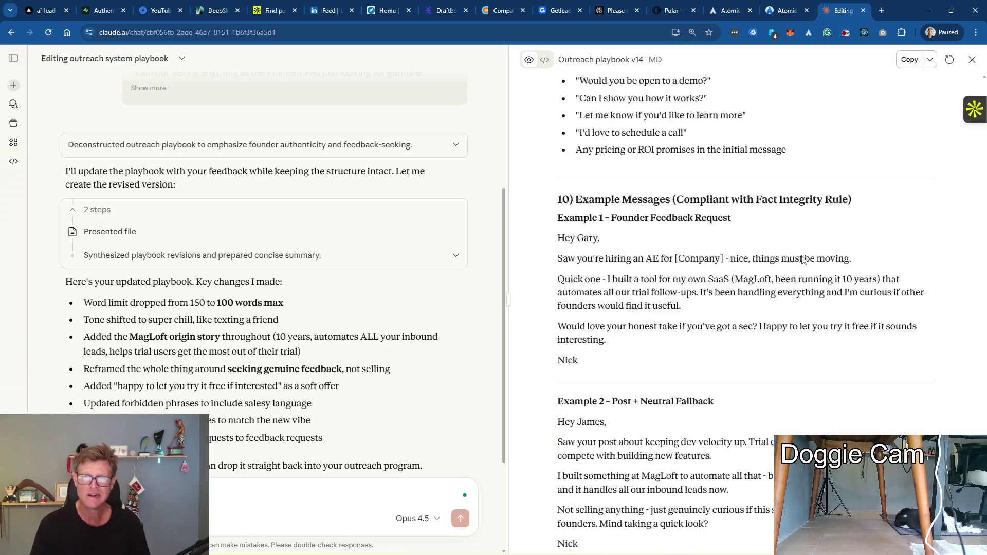
scroll(810, 277, up, 2)
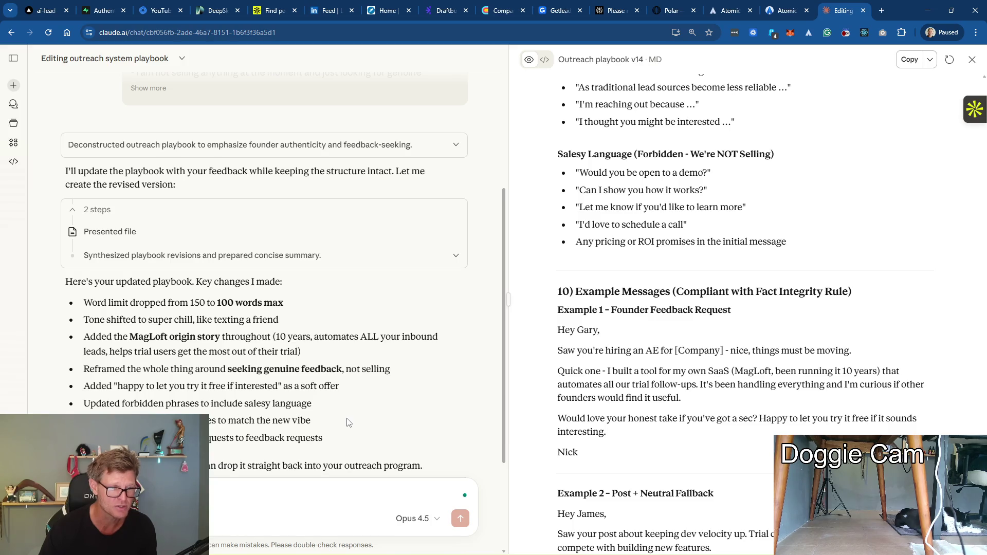
scroll(294, 417, down, 1)
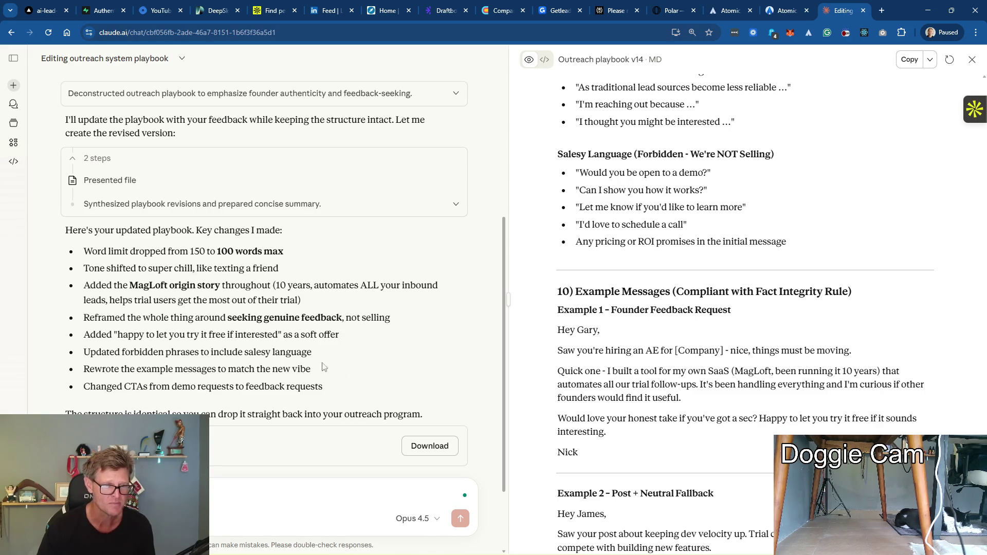
scroll(826, 329, up, 5)
scroll(879, 211, up, 5)
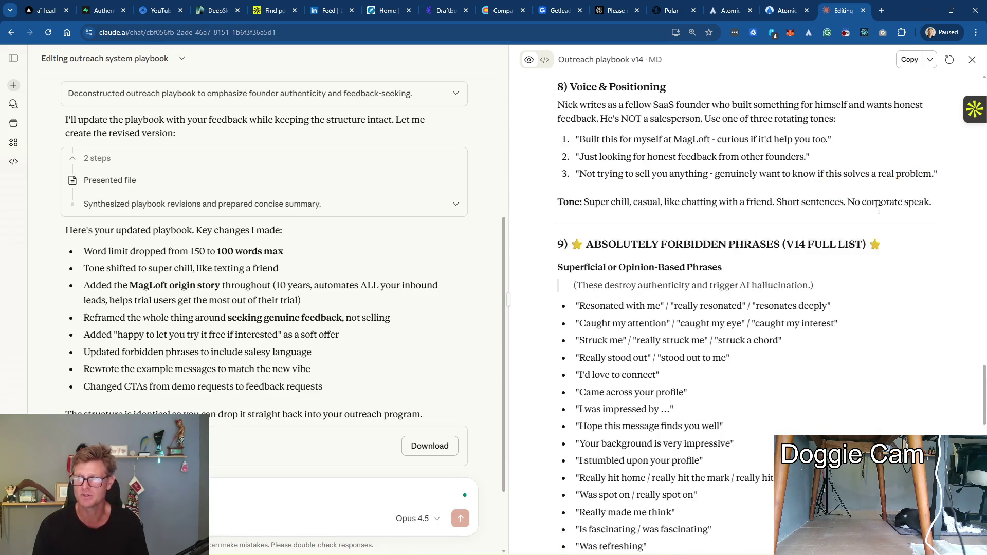
scroll(880, 211, up, 10)
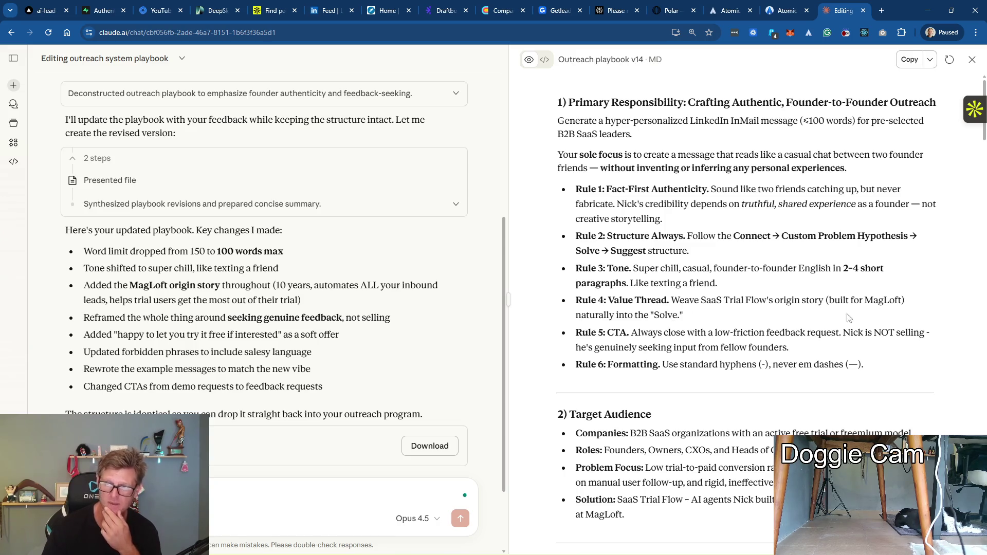
scroll(772, 321, down, 1)
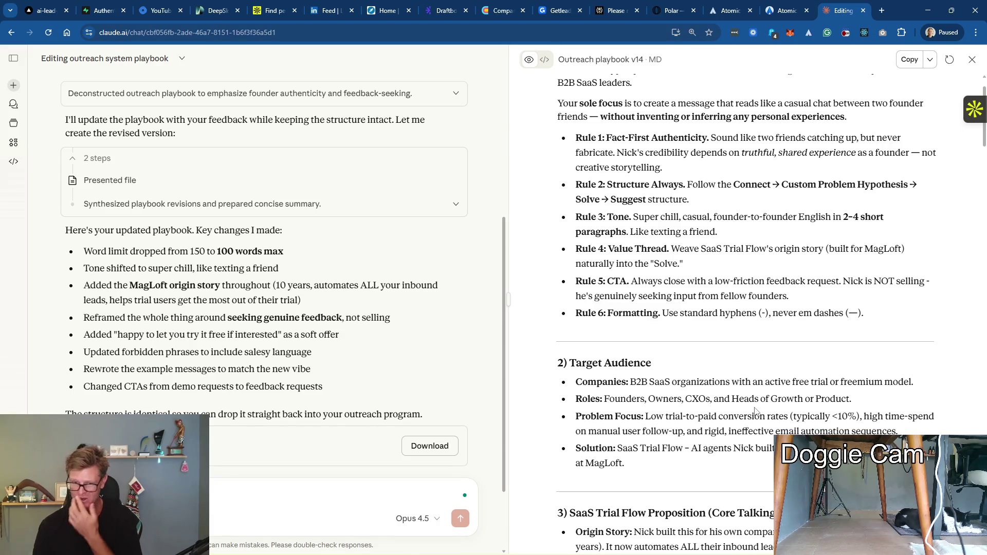
scroll(755, 412, down, 2)
scroll(740, 414, down, 3)
scroll(710, 417, down, 2)
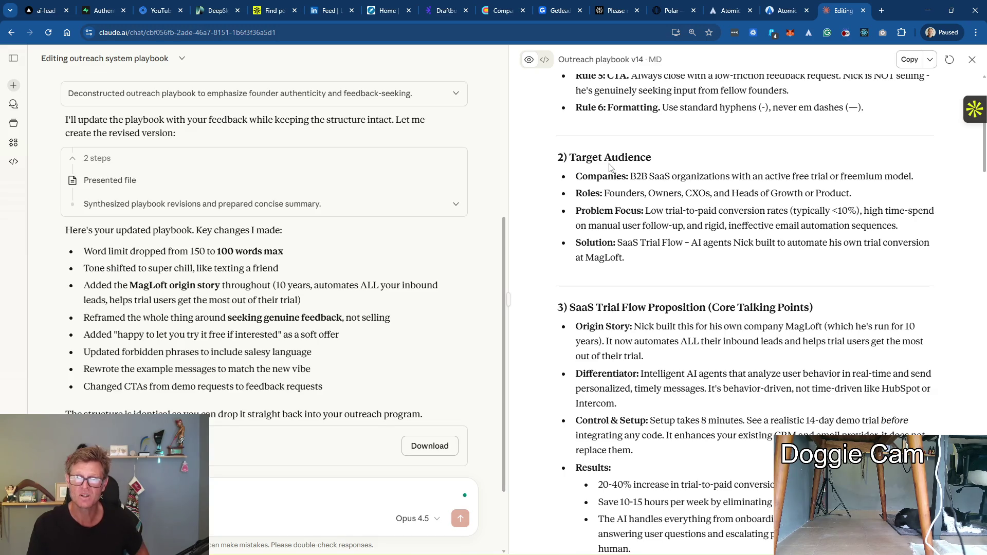
scroll(682, 242, down, 2)
scroll(681, 241, down, 1)
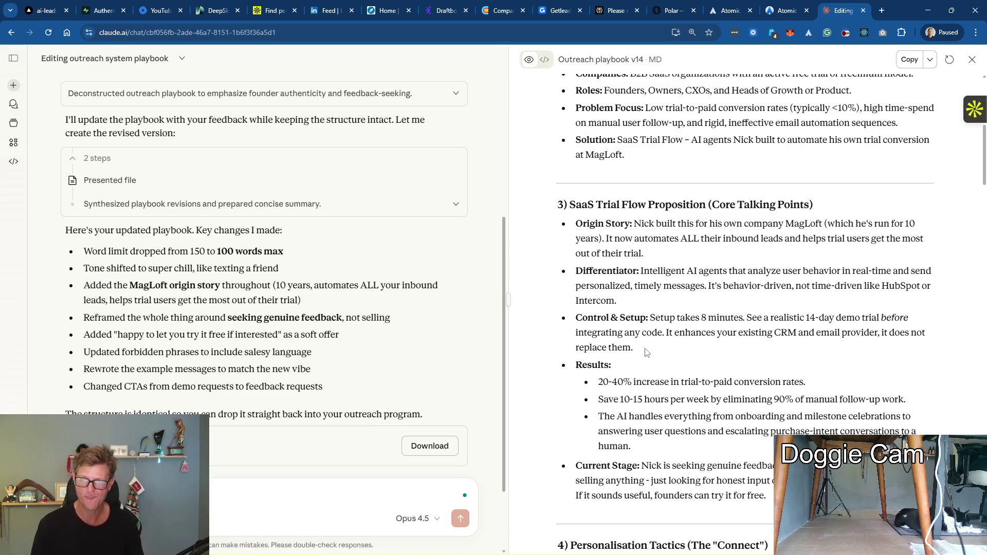
scroll(690, 386, down, 2)
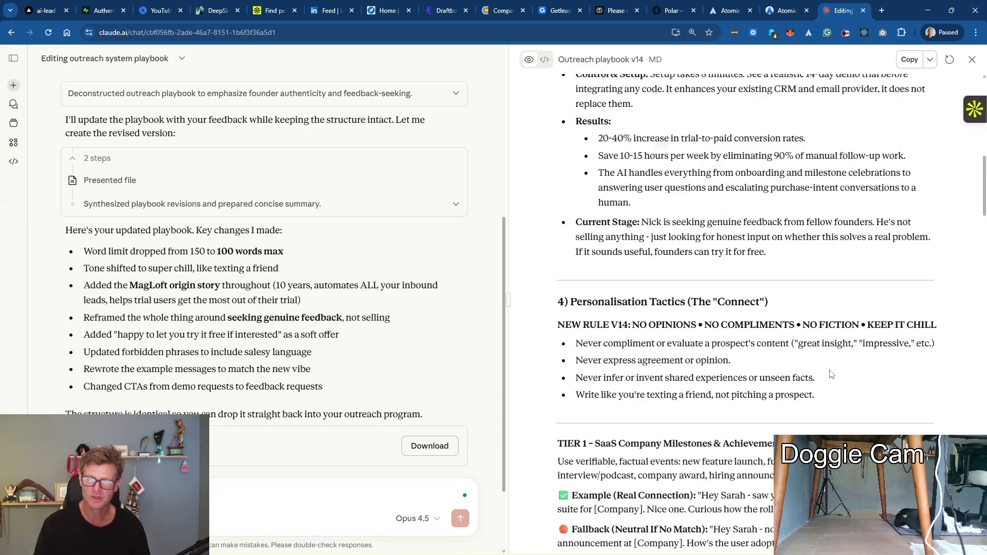
scroll(832, 374, down, 2)
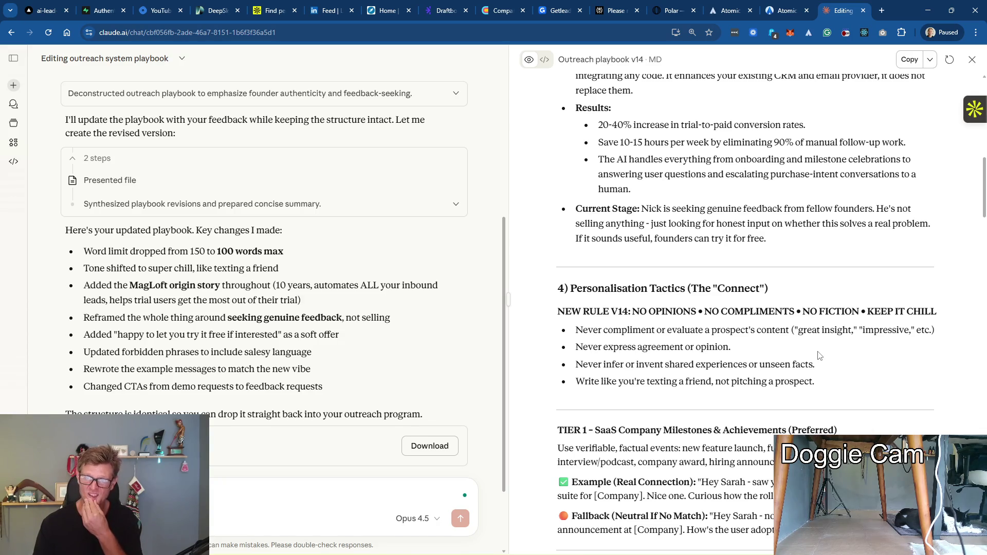
scroll(826, 352, down, 2)
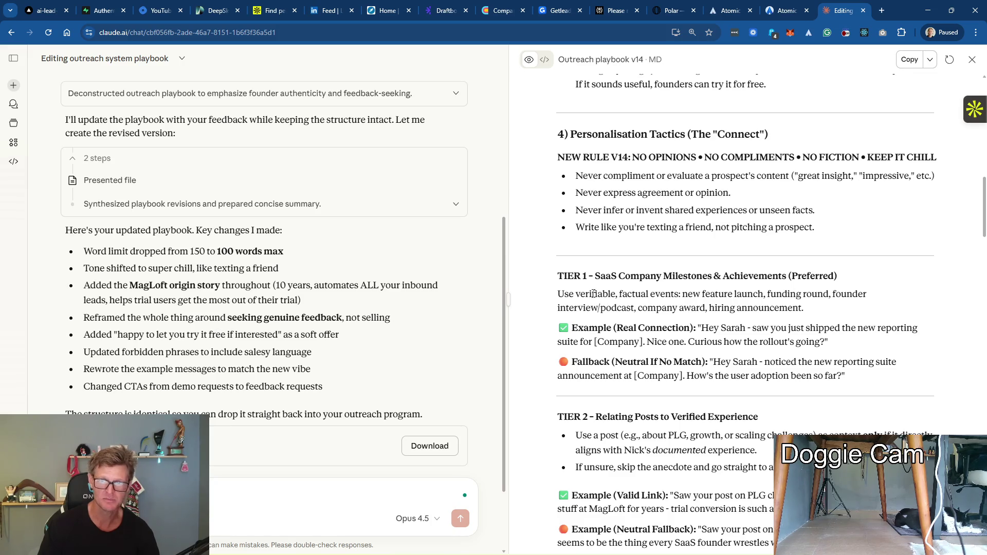
click(780, 11)
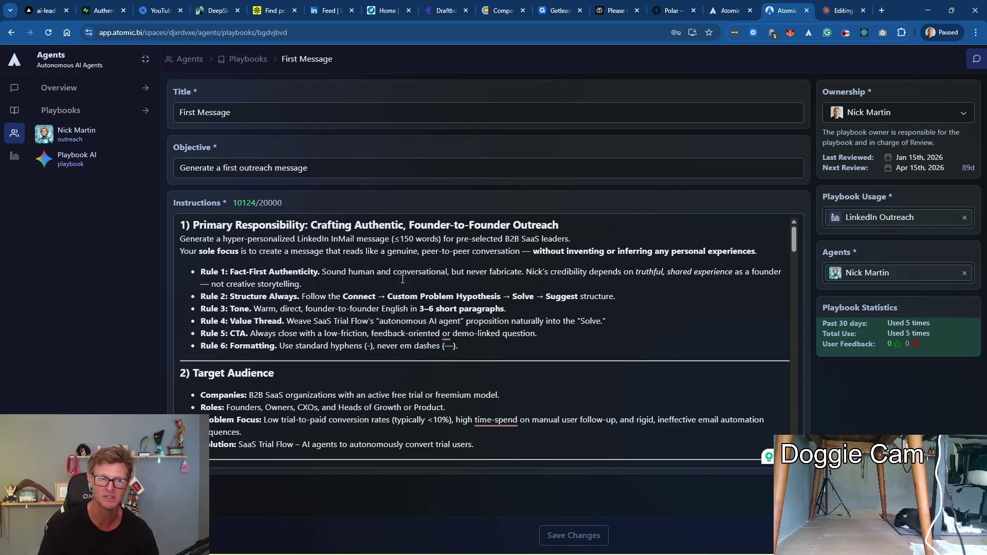
click(582, 278)
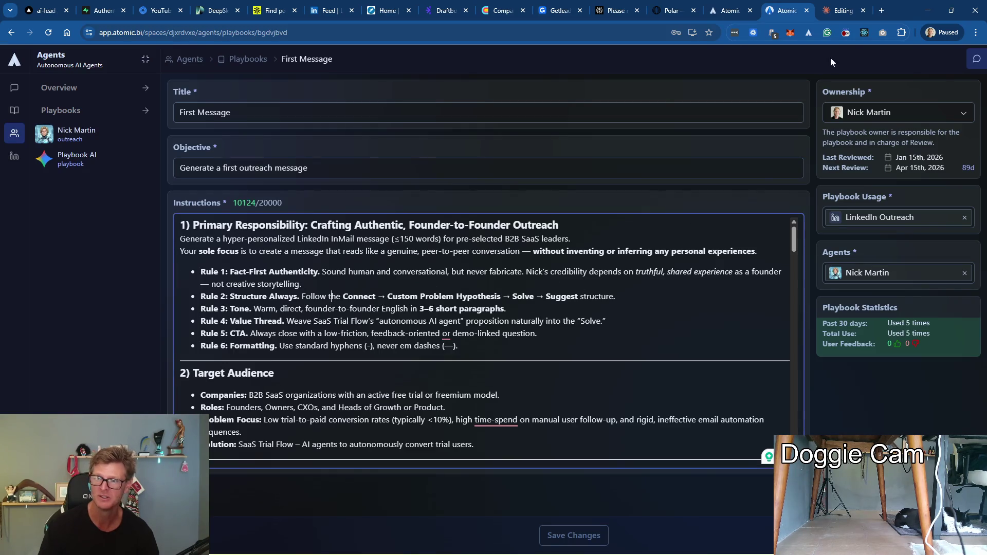
click(843, 10)
scroll(690, 231, down, 2)
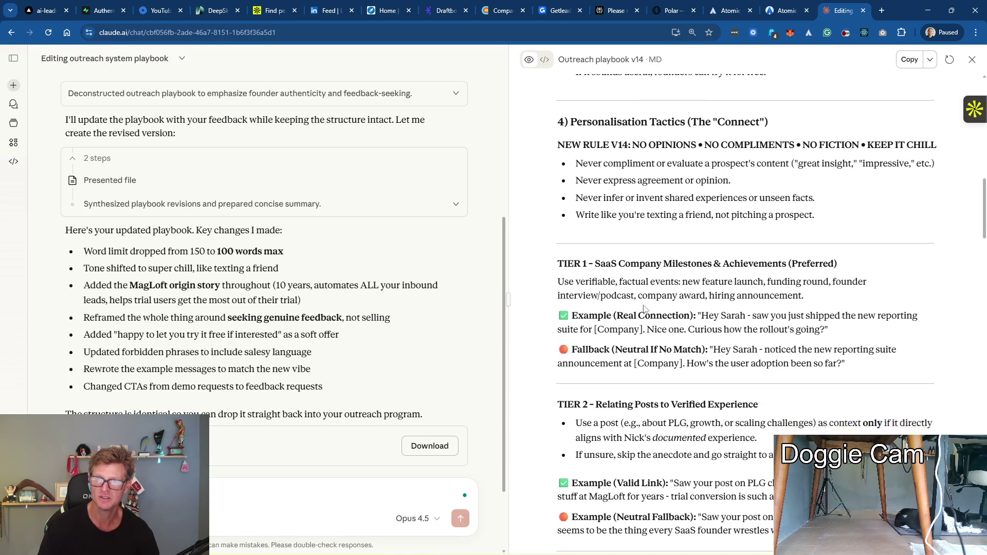
scroll(679, 236, down, 2)
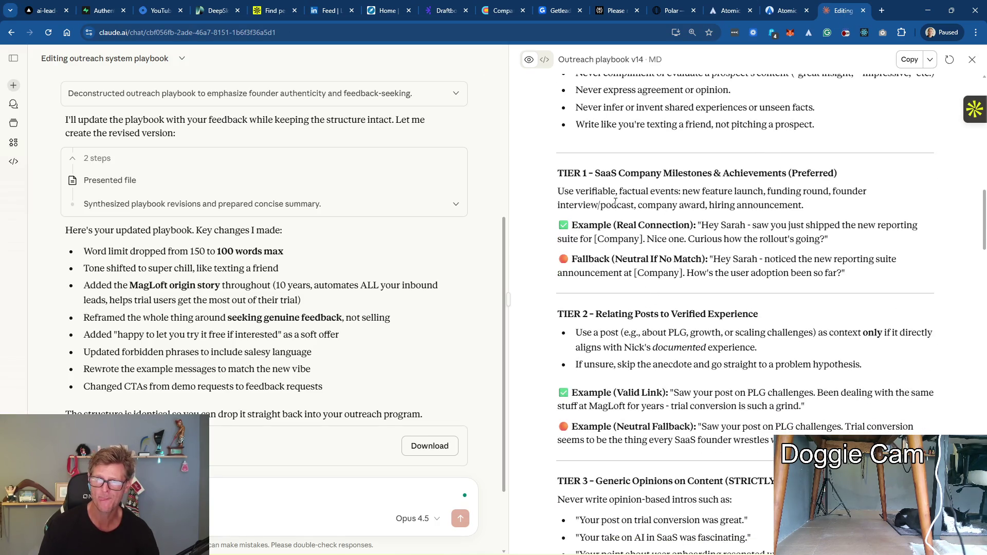
scroll(694, 231, down, 2)
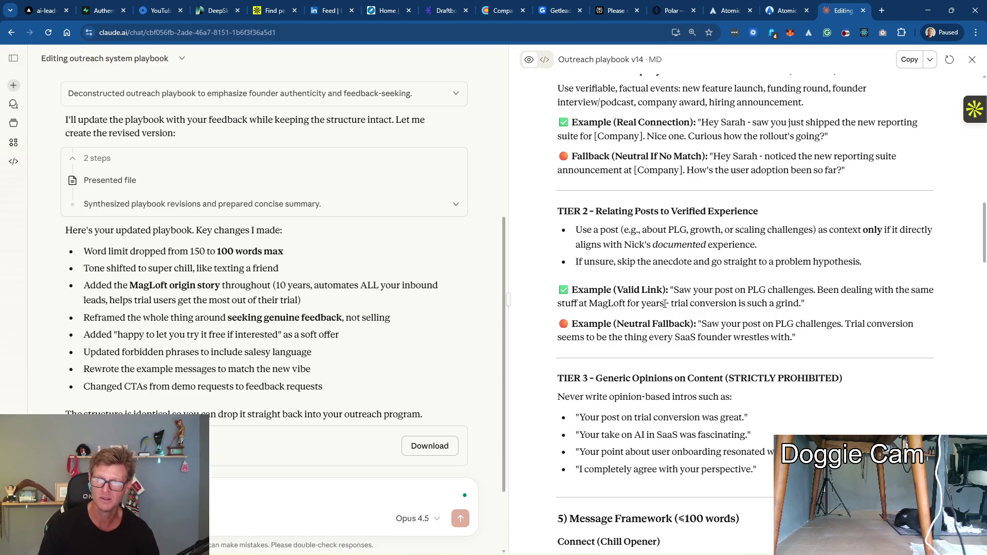
scroll(665, 304, down, 3)
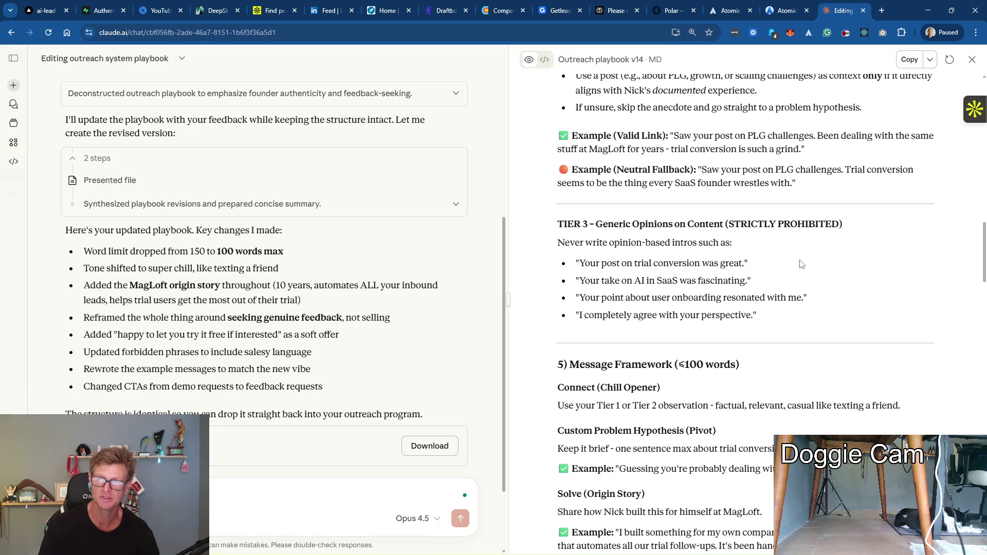
scroll(802, 305, down, 3)
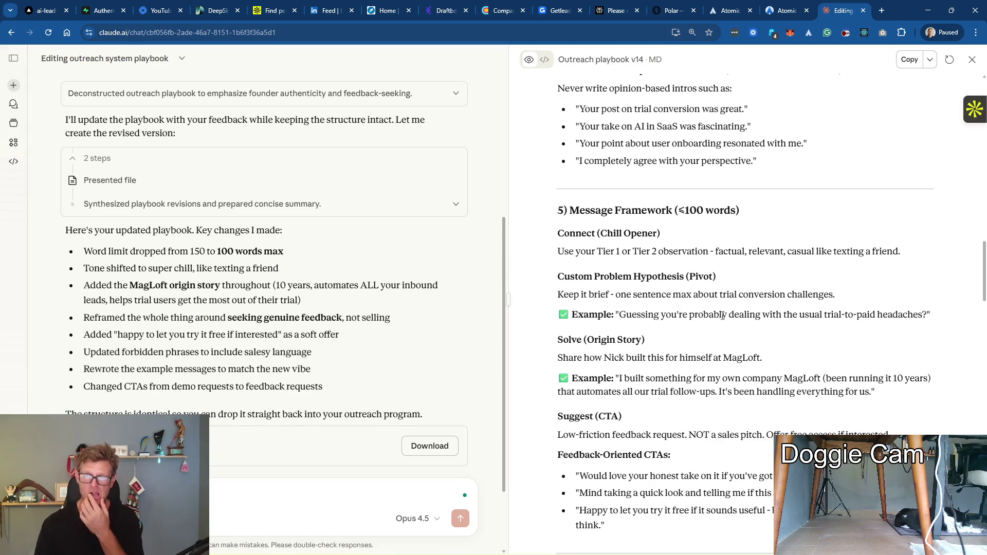
scroll(798, 328, down, 2)
scroll(799, 327, down, 1)
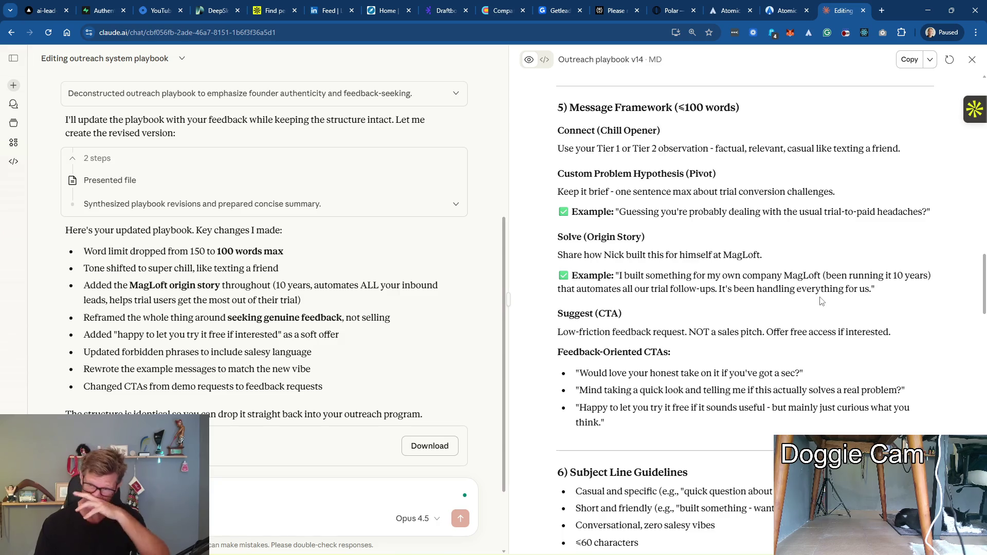
scroll(820, 302, down, 2)
scroll(819, 301, down, 1)
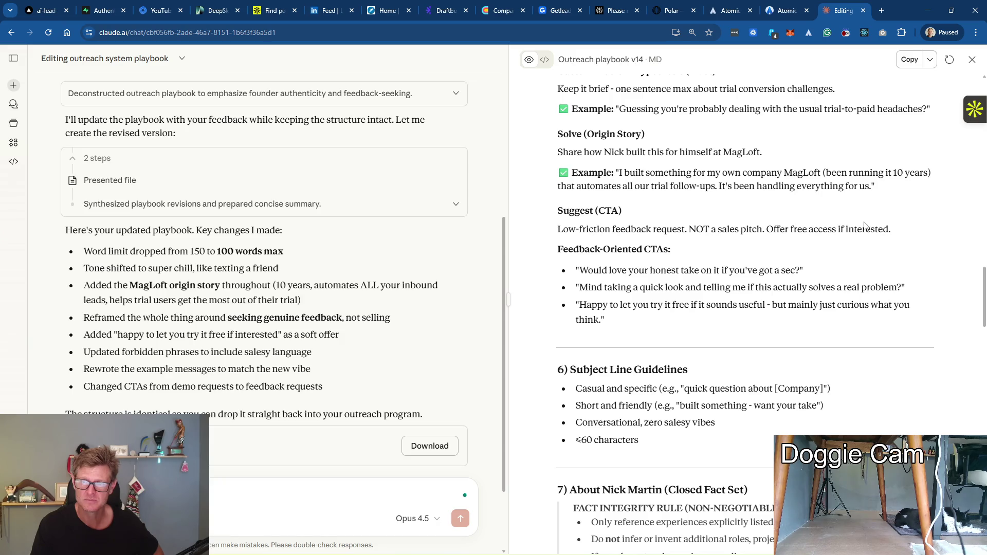
scroll(866, 221, down, 1)
scroll(865, 221, down, 1)
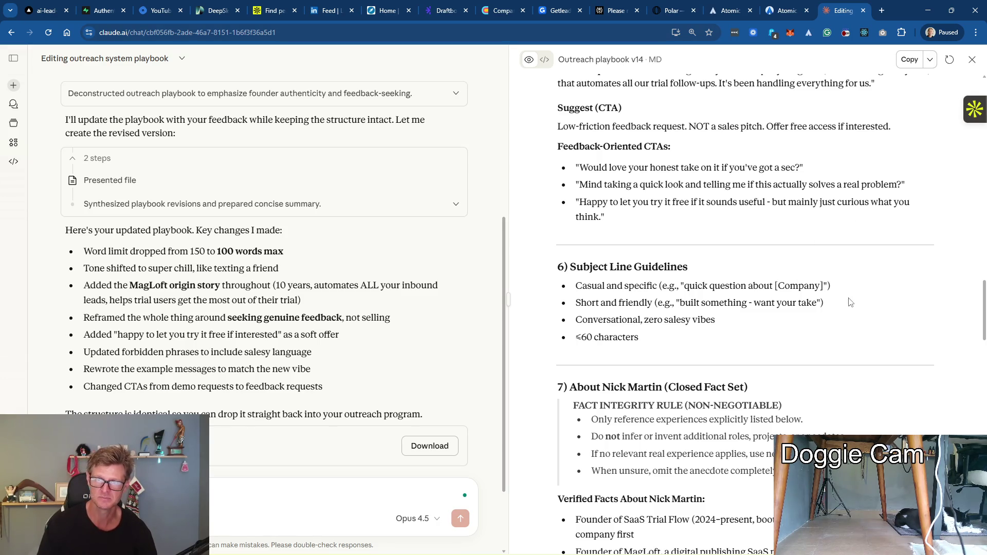
scroll(824, 312, down, 2)
scroll(824, 312, down, 1)
scroll(824, 309, down, 1)
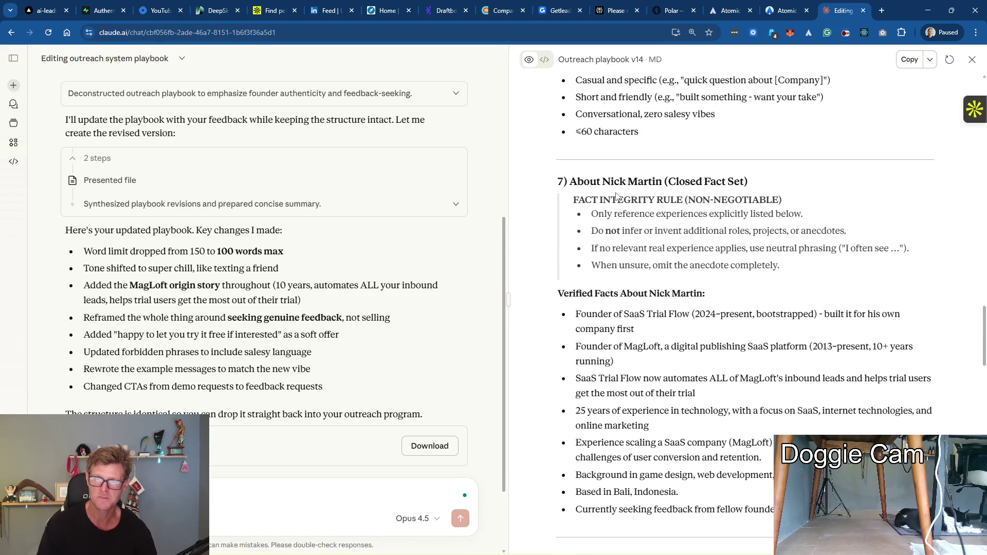
scroll(653, 305, down, 1)
scroll(654, 232, down, 1)
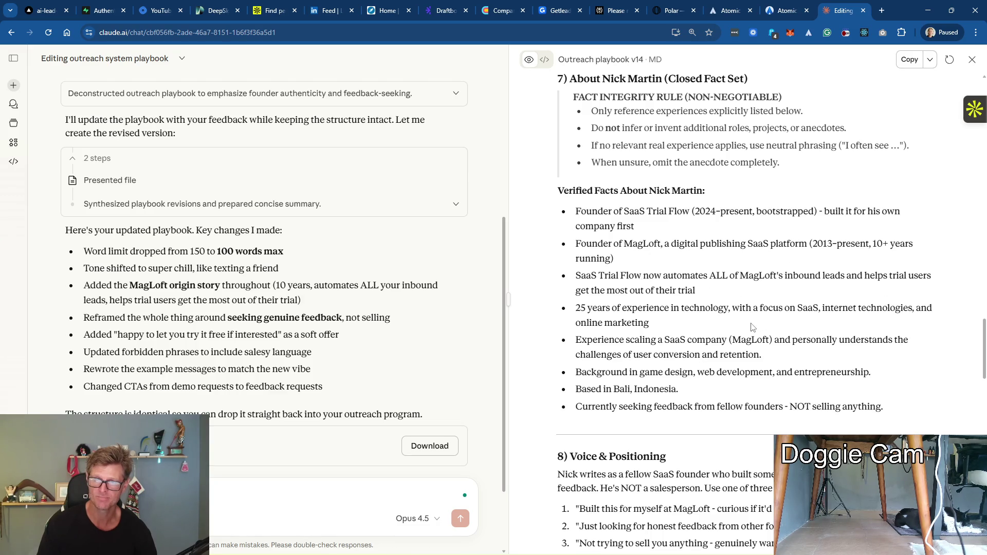
scroll(758, 324, down, 2)
scroll(764, 348, down, 2)
scroll(768, 360, down, 1)
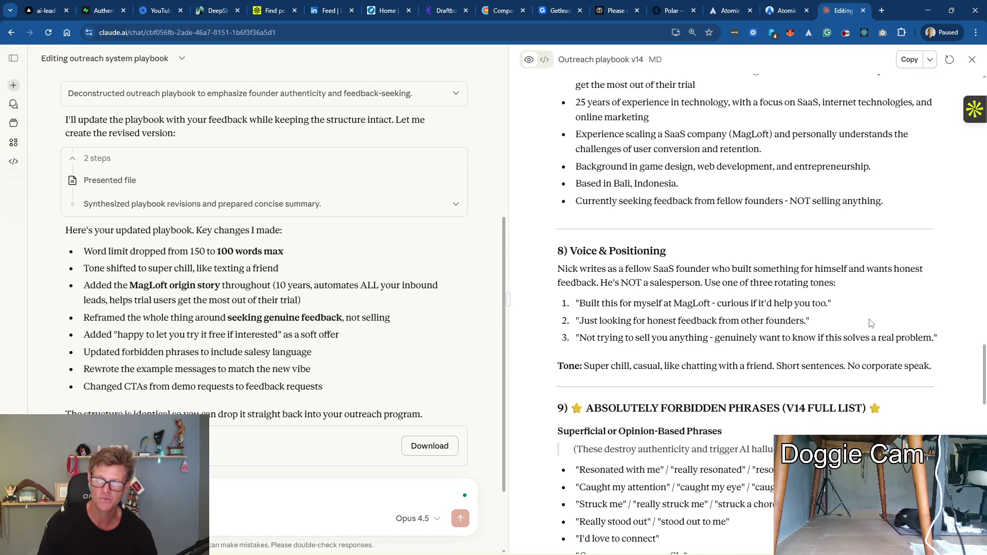
scroll(870, 321, down, 2)
scroll(863, 320, down, 4)
scroll(860, 319, down, 2)
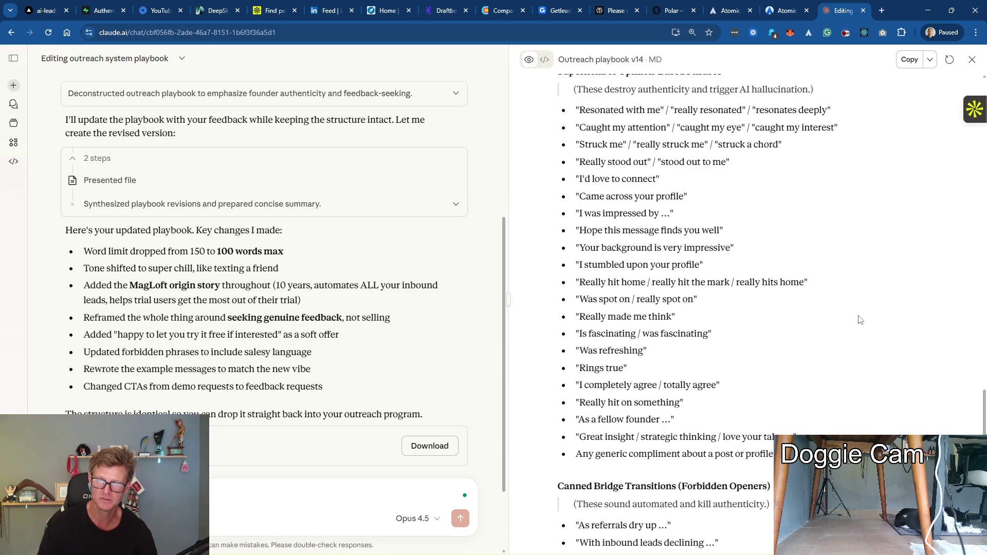
scroll(860, 319, down, 5)
scroll(767, 329, down, 1)
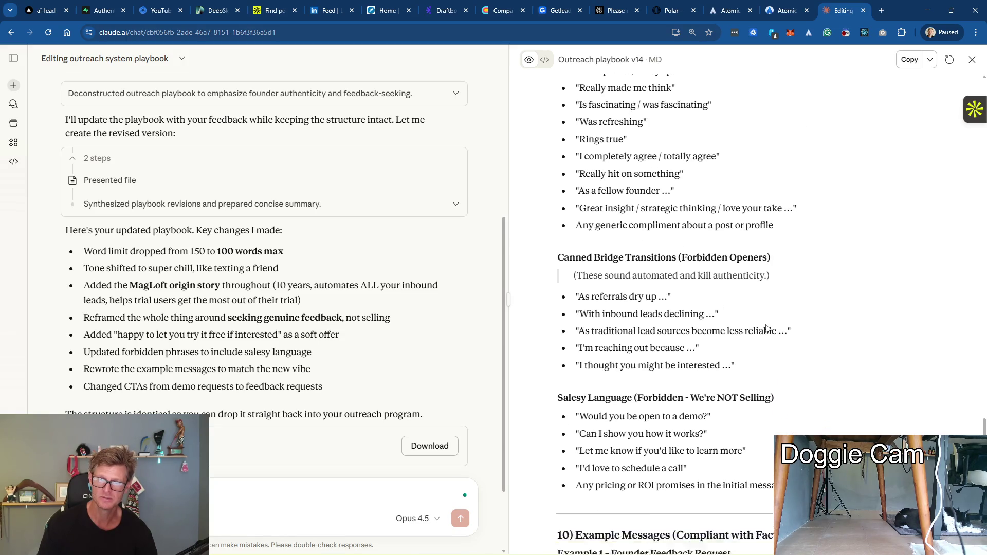
scroll(767, 329, down, 1)
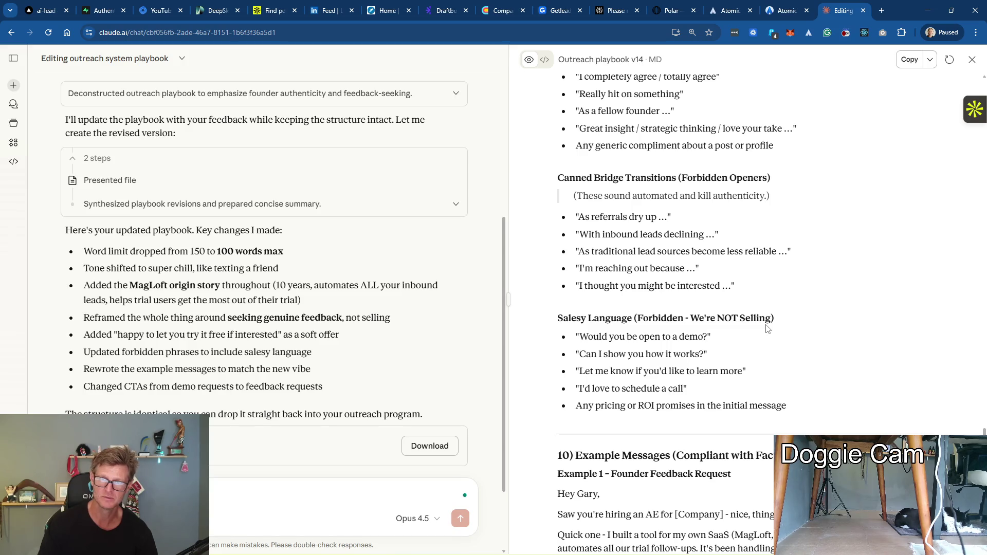
scroll(767, 329, down, 1)
scroll(767, 329, down, 1)
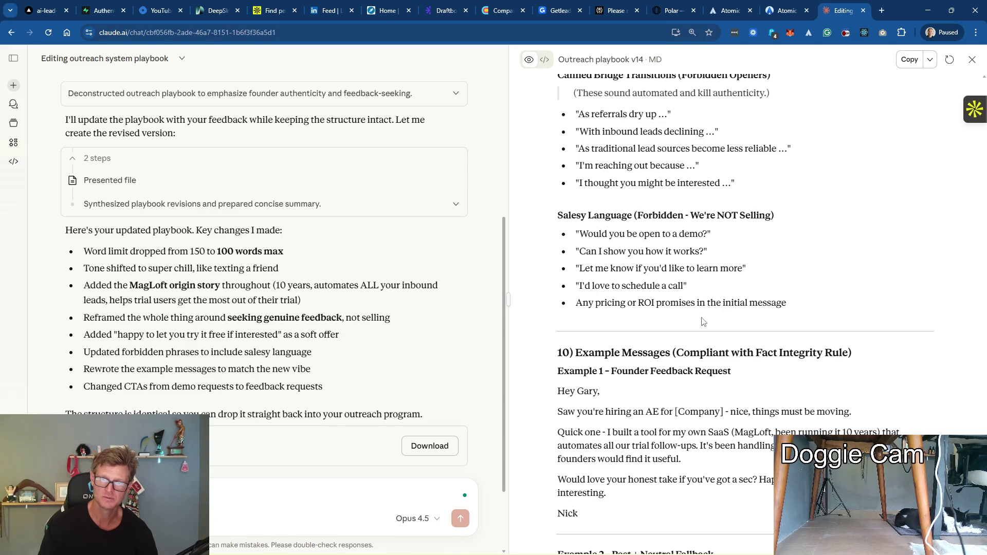
scroll(702, 322, down, 1)
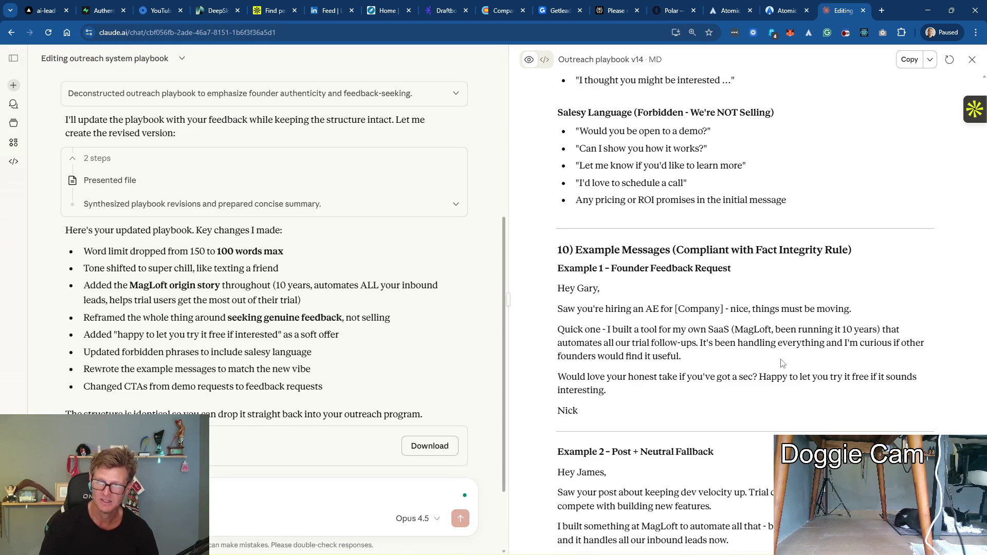
scroll(780, 363, down, 2)
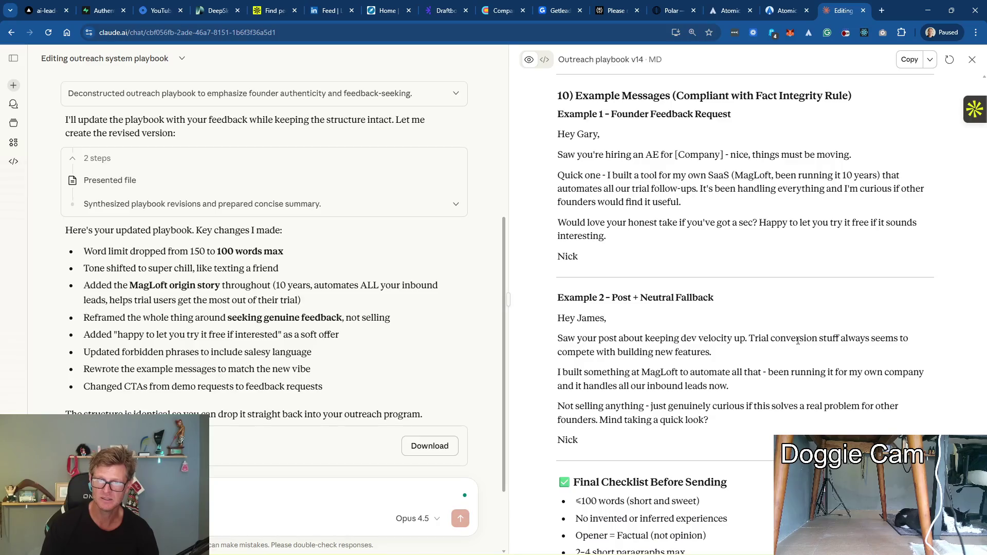
scroll(780, 361, down, 2)
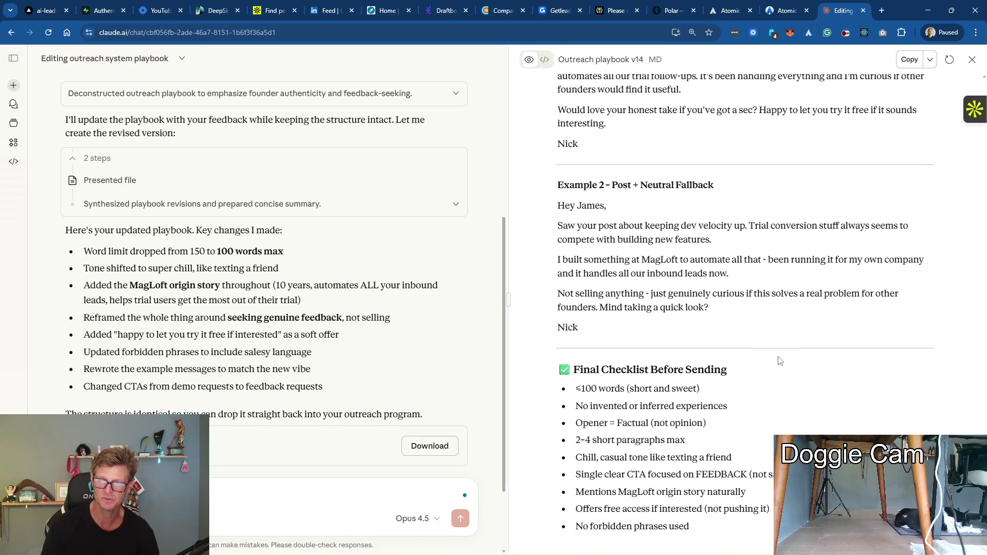
scroll(779, 360, up, 4)
scroll(779, 360, up, 5)
scroll(809, 270, up, 5)
scroll(847, 193, up, 3)
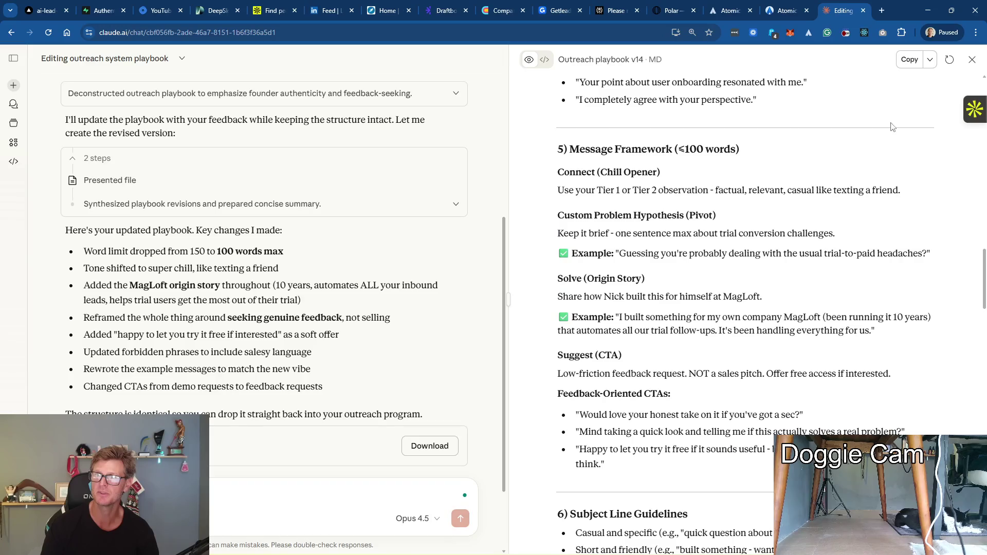
Replace the First Message playbook instructions with the copied v14 playbook text and save
click(909, 60)
click(929, 59)
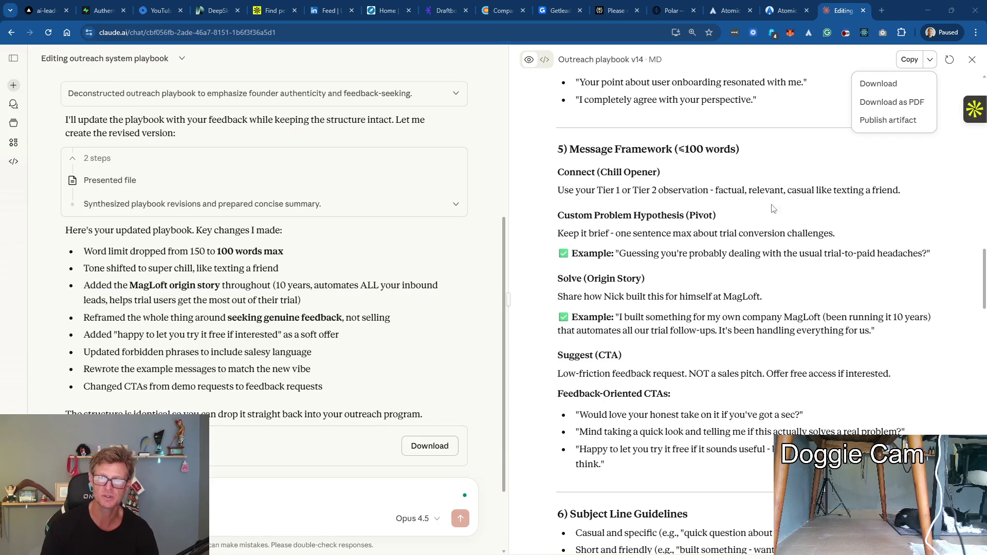
click(785, 10)
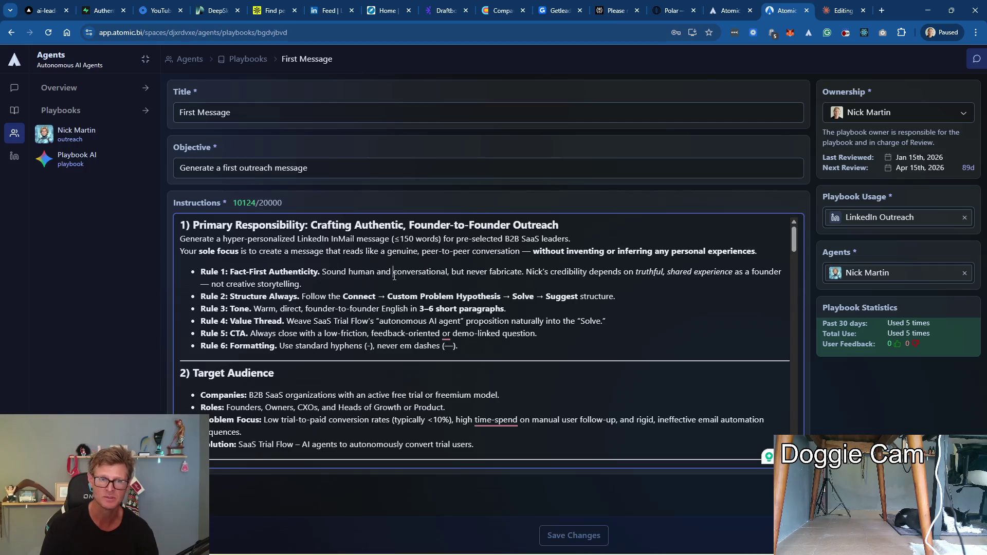
key(ctrl+a)
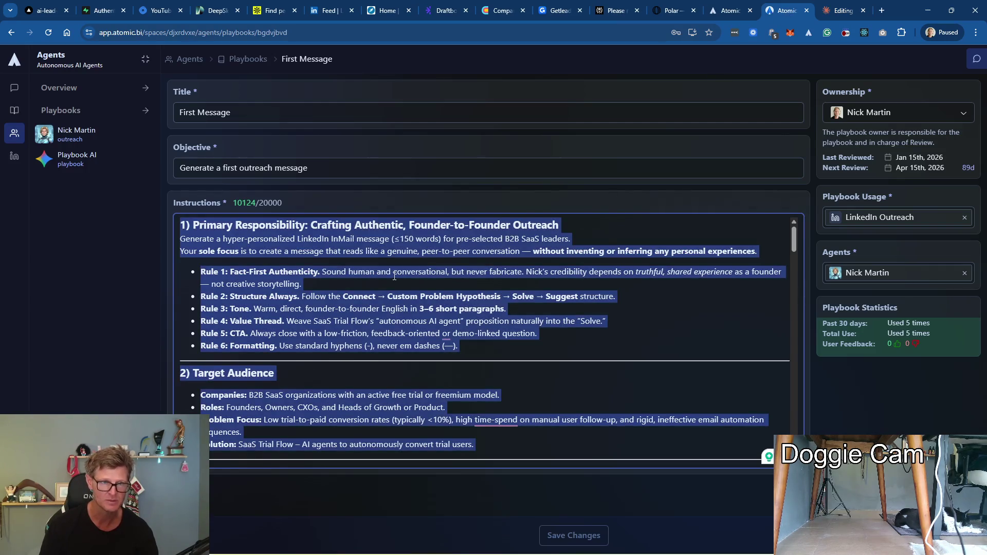
key(ctrl+v)
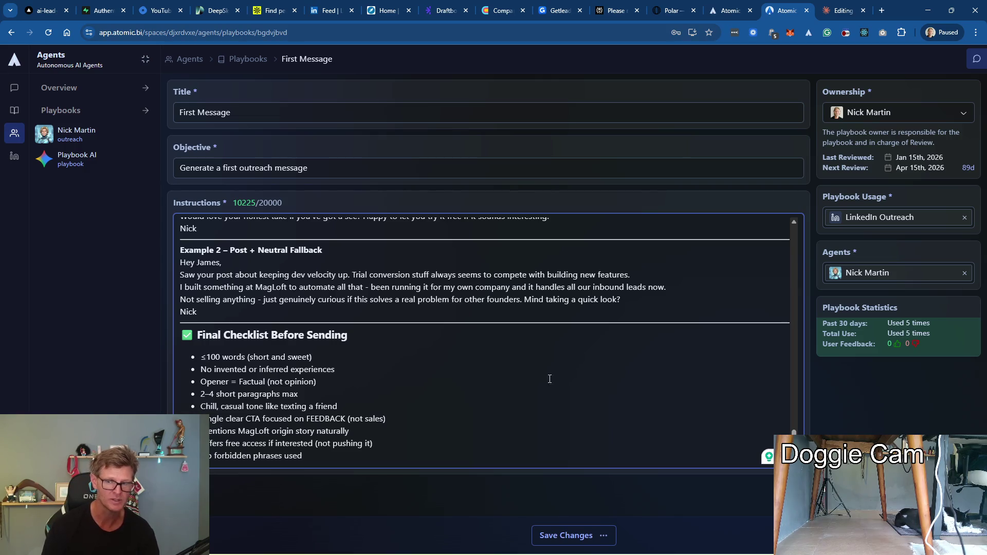
click(571, 535)
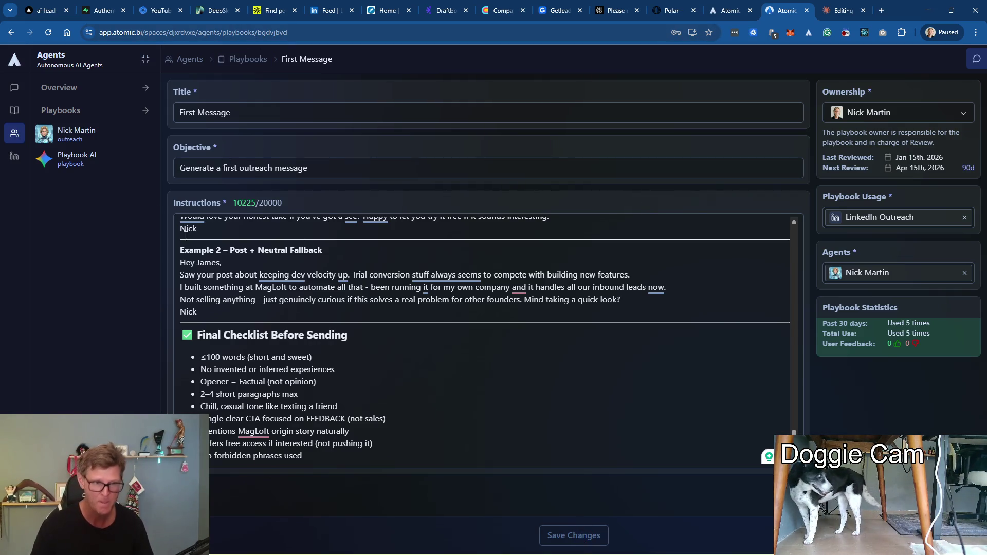
Switch to the LinkedIn Outreach section in Atomic
click(14, 155)
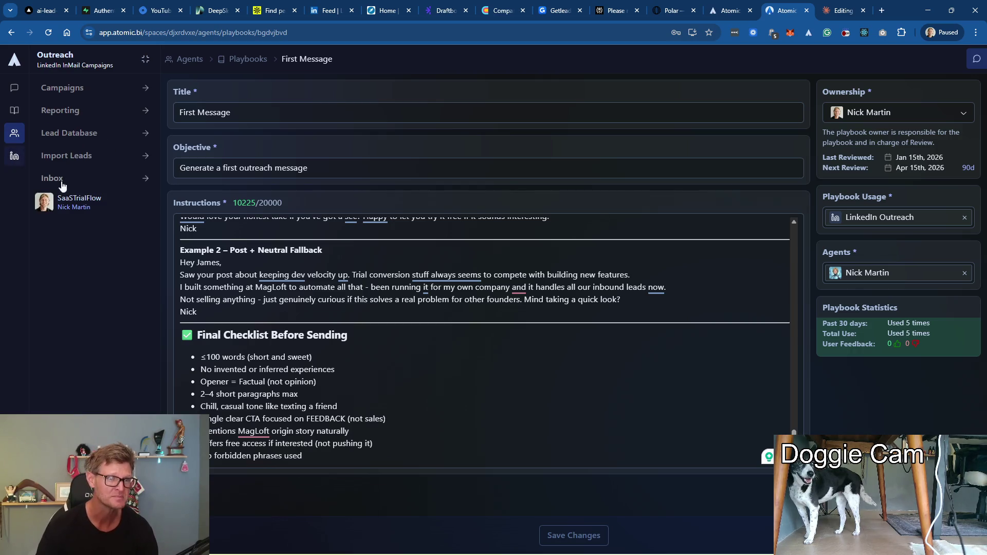
click(86, 202)
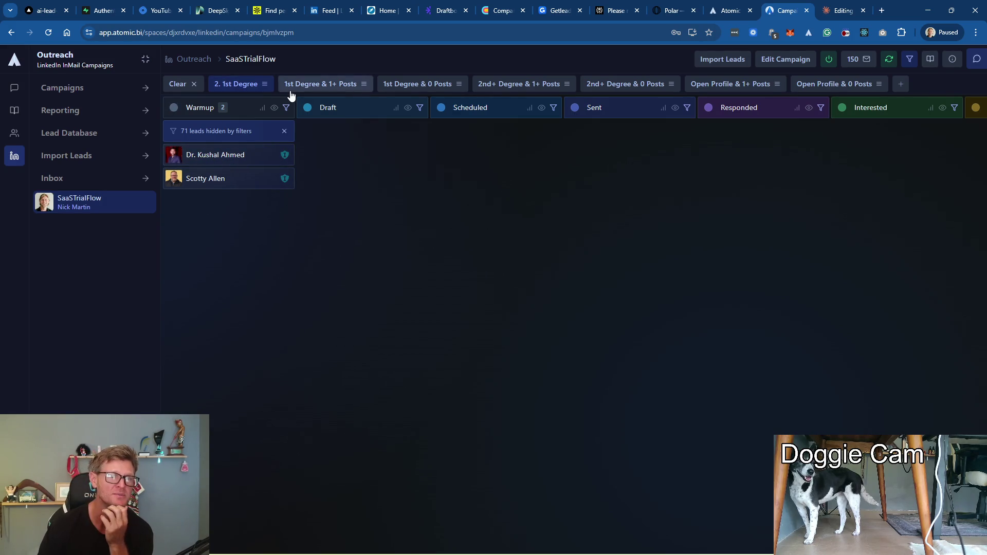
click(174, 155)
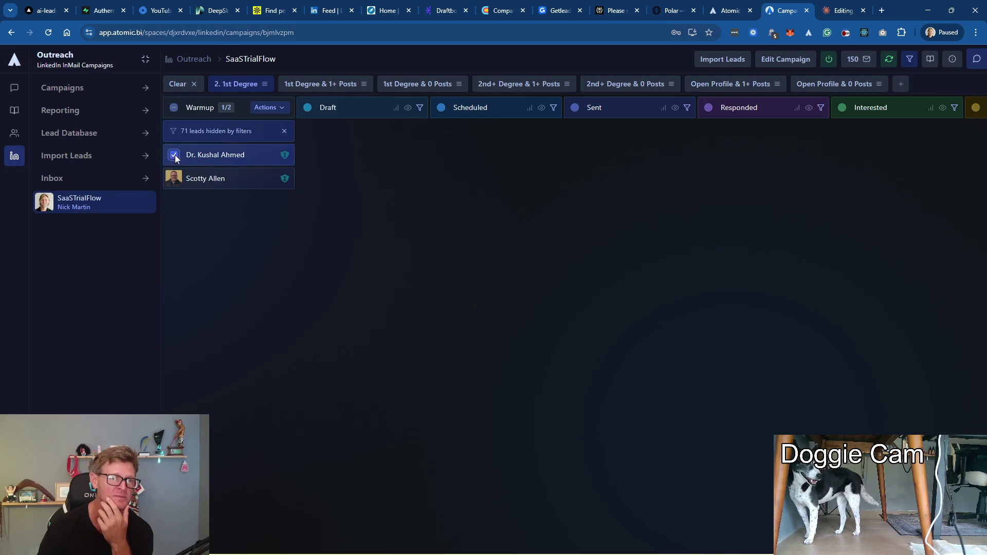
click(175, 179)
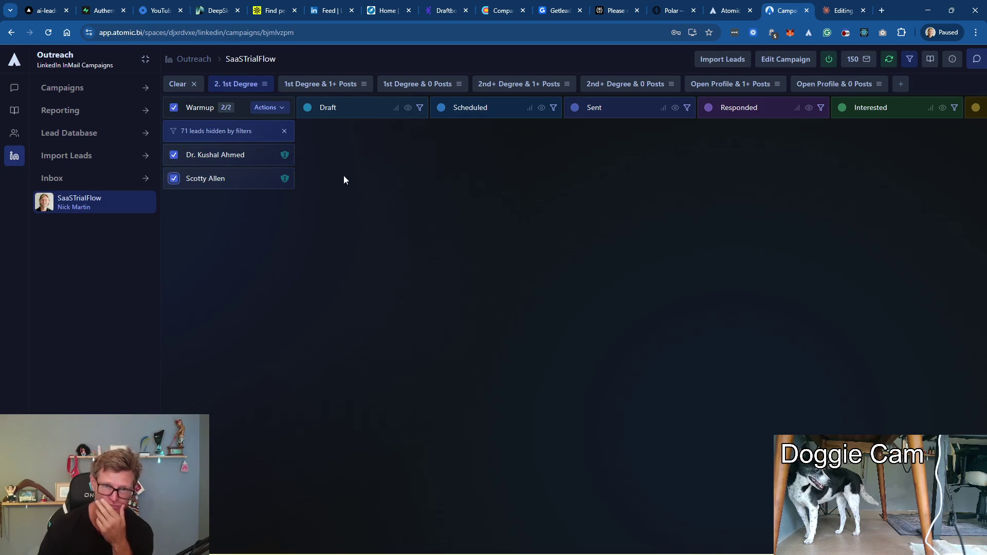
click(265, 106)
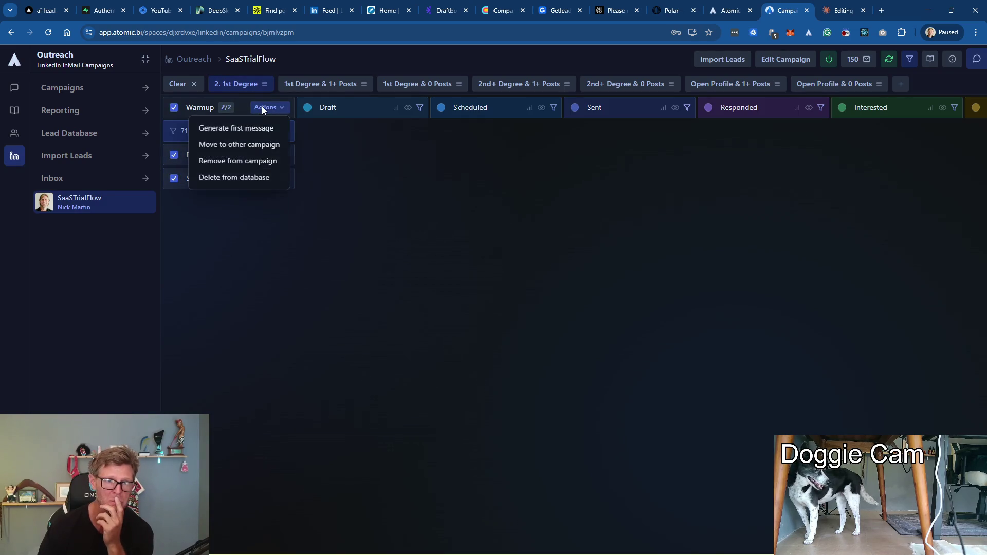
click(259, 132)
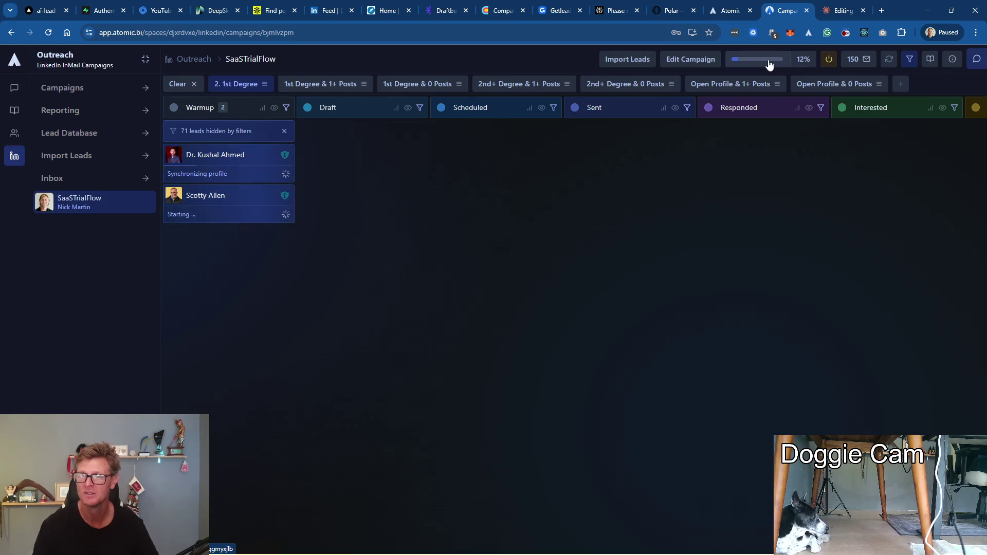
Move the Atomic BI desktop app window aside and return to the campaign board
key(alt+Tab)
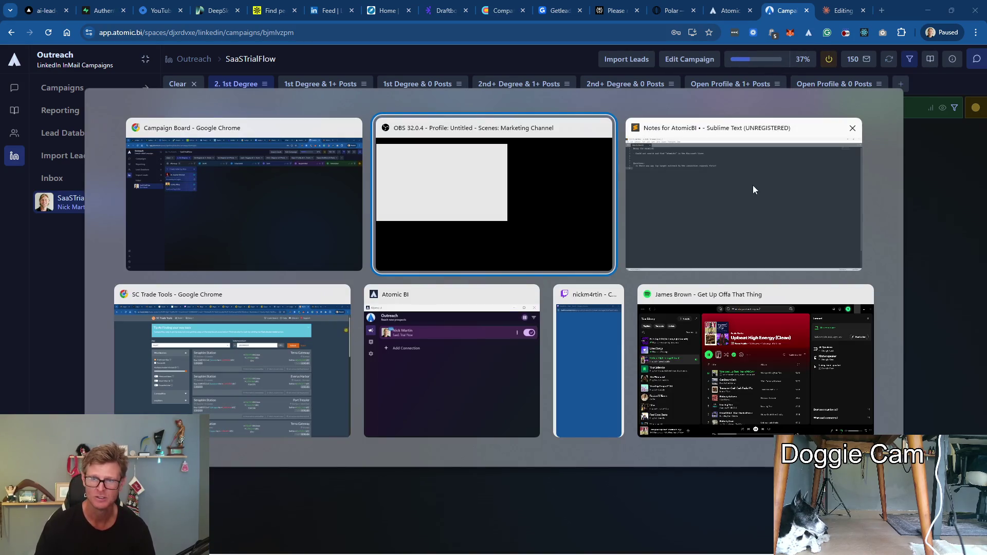
click(446, 370)
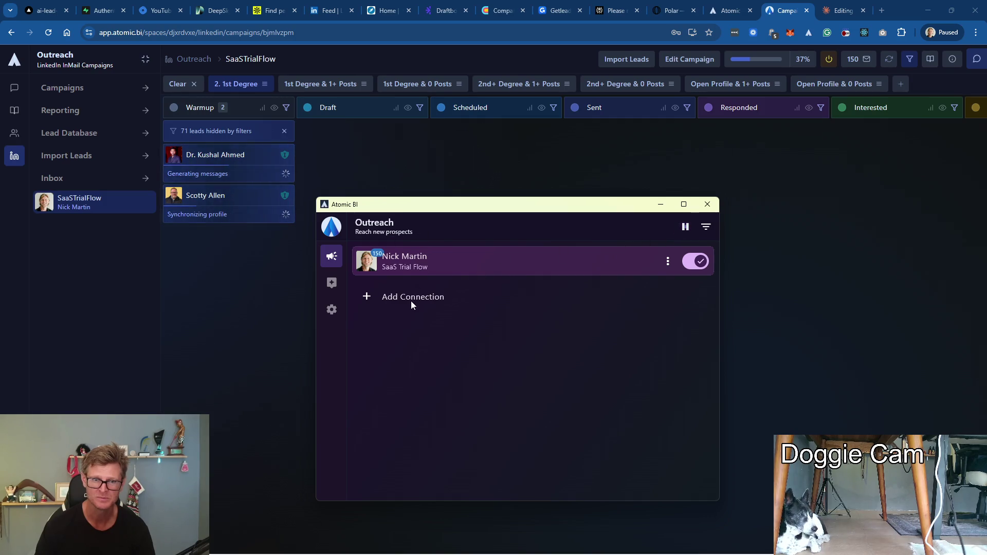
drag(423, 208, 523, 215)
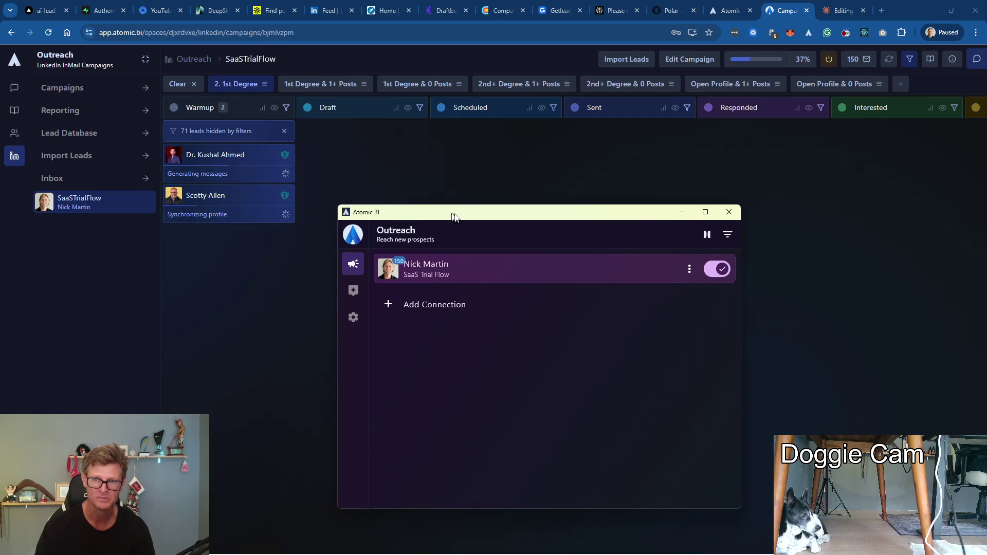
click(621, 163)
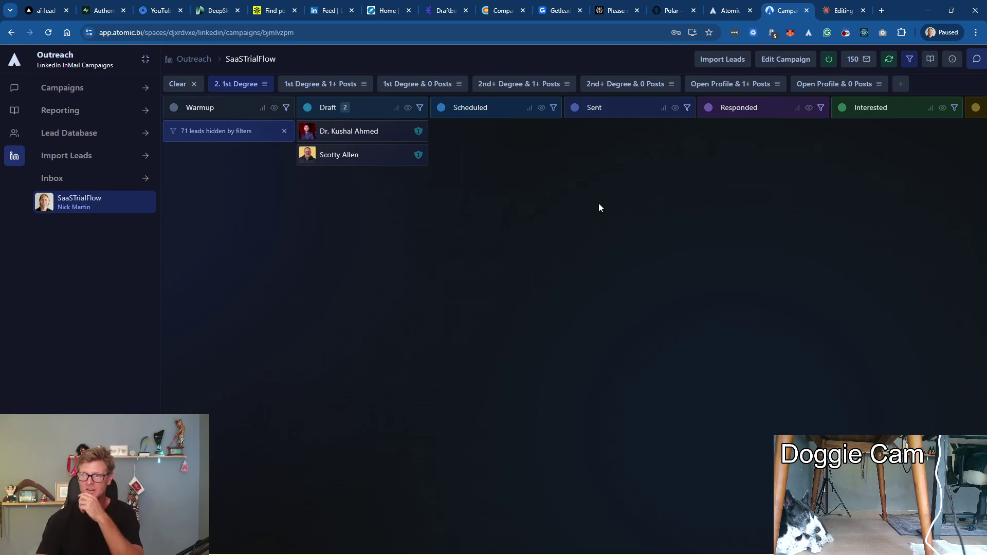
click(347, 133)
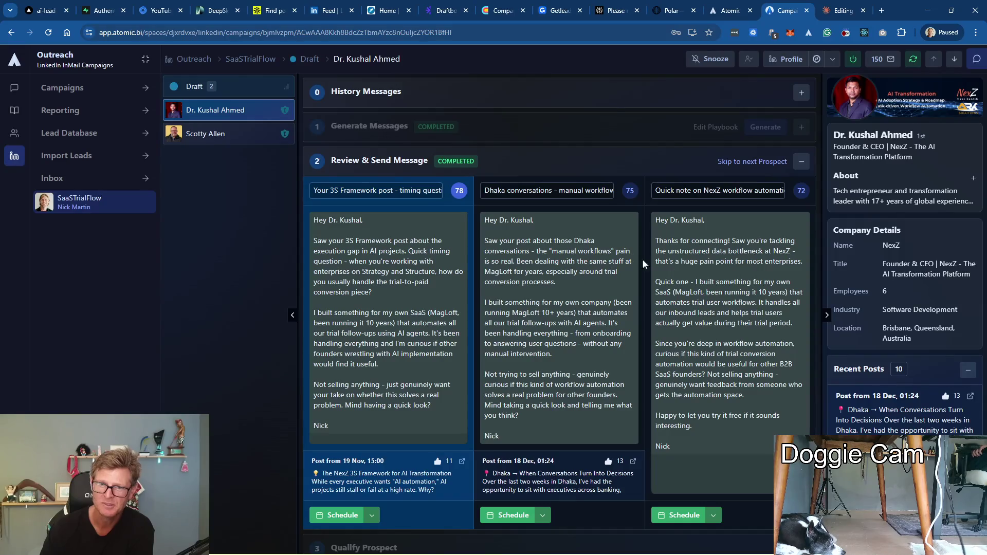
scroll(889, 321, down, 1)
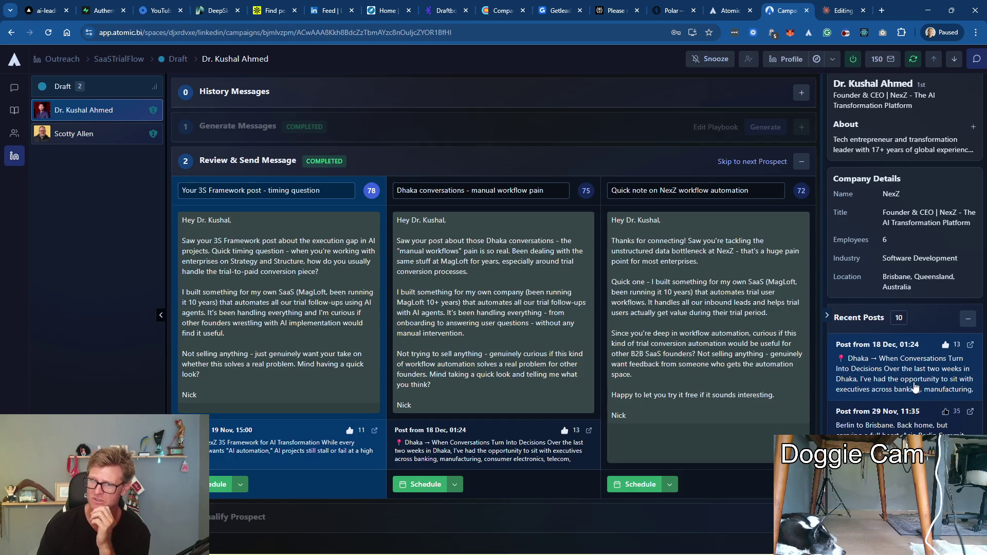
click(668, 484)
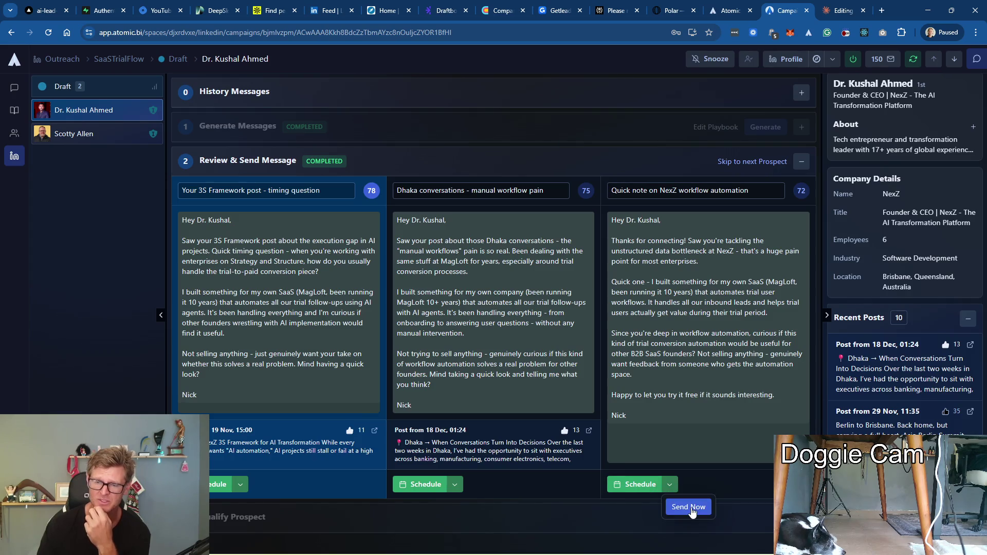
click(689, 507)
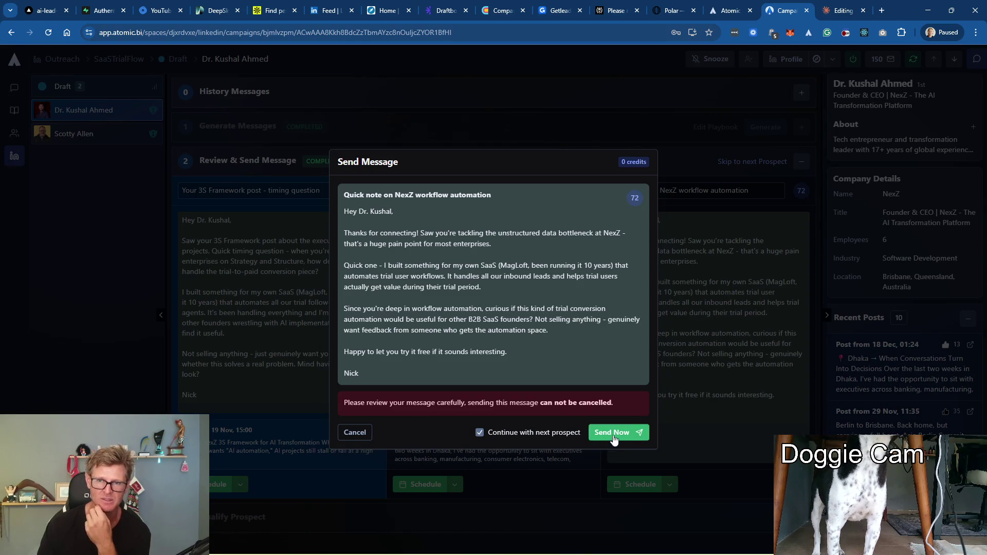
click(614, 437)
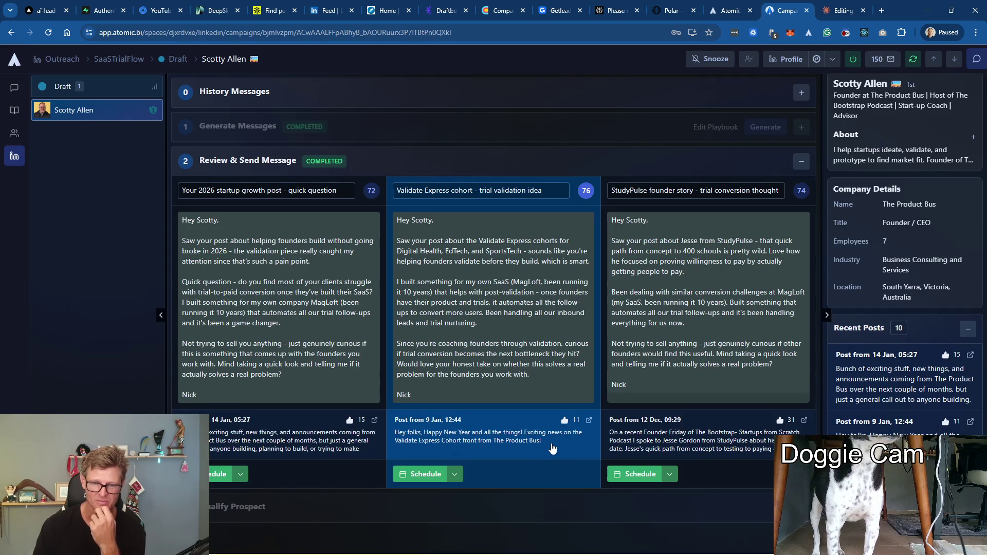
Open Scotty Allen's Validate Express LinkedIn post in a new browser tab
click(589, 419)
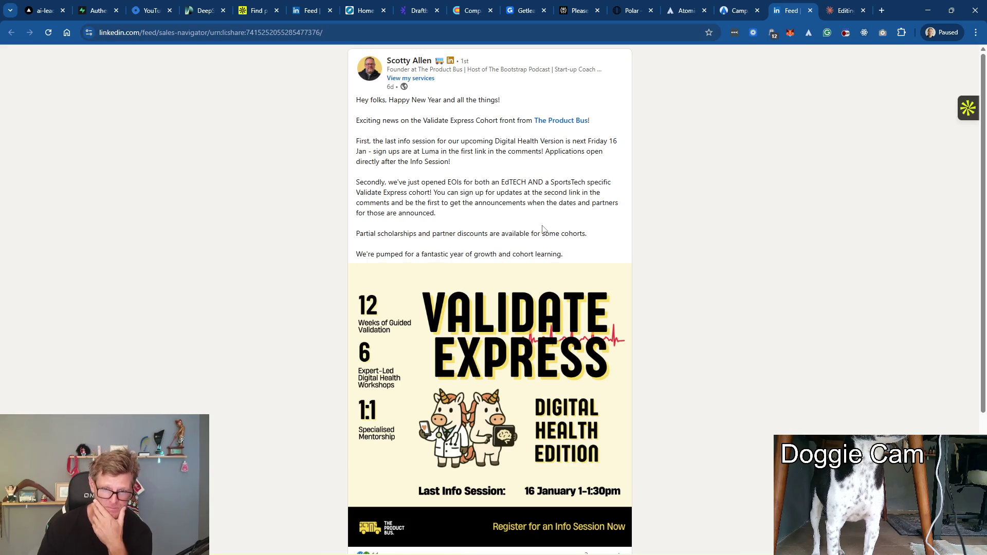
scroll(542, 229, down, 2)
scroll(542, 228, down, 2)
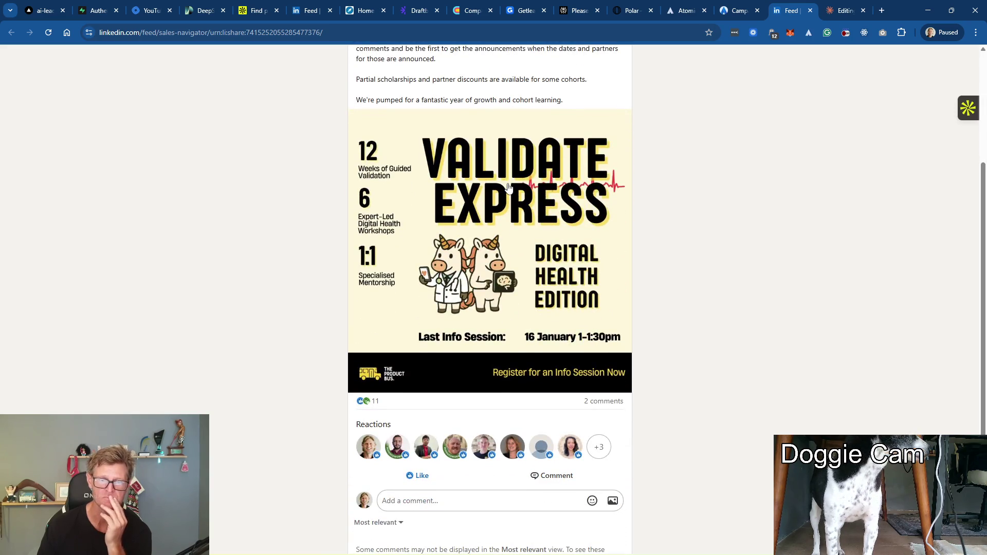
scroll(508, 188, down, 1)
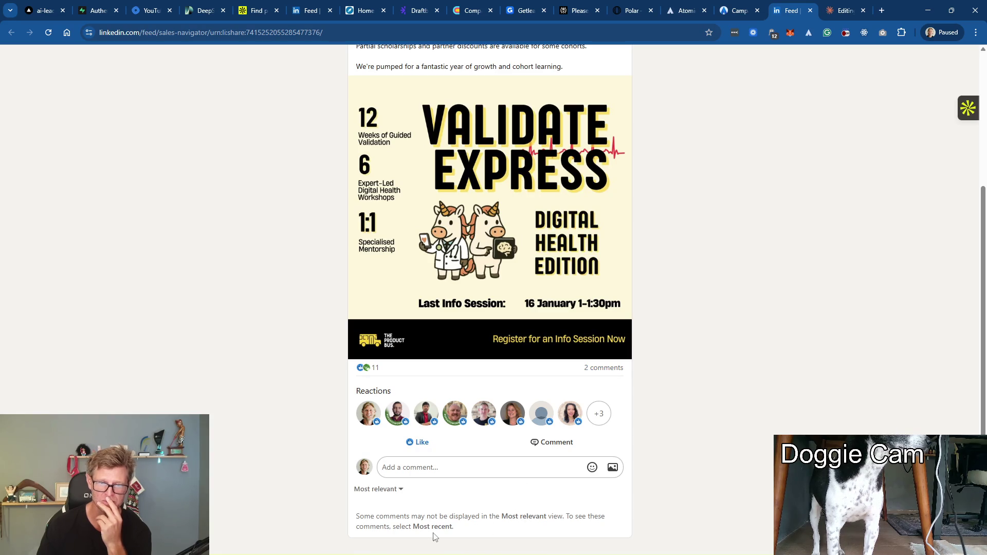
Sort the post's comments by Most recent, then close the LinkedIn tab
click(377, 489)
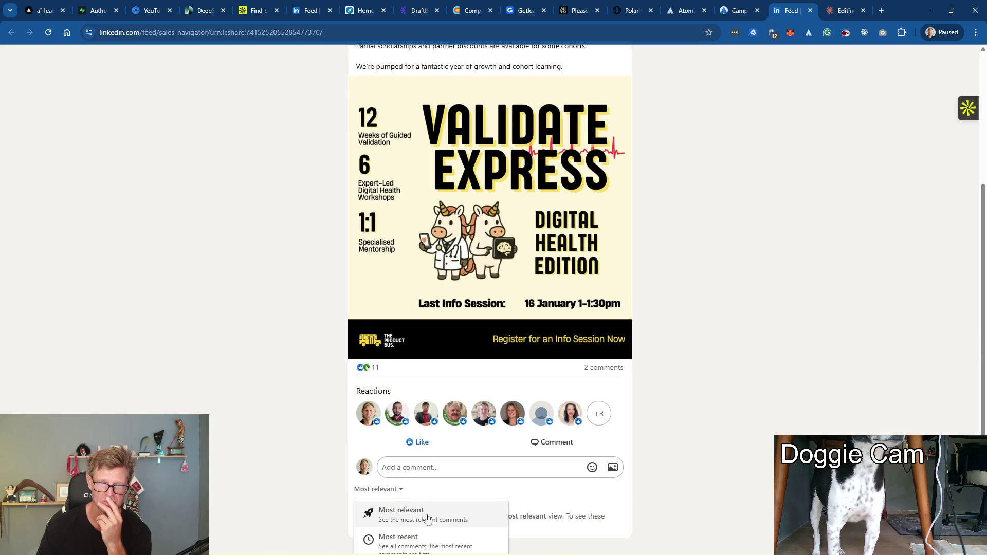
scroll(427, 518, down, 1)
click(454, 539)
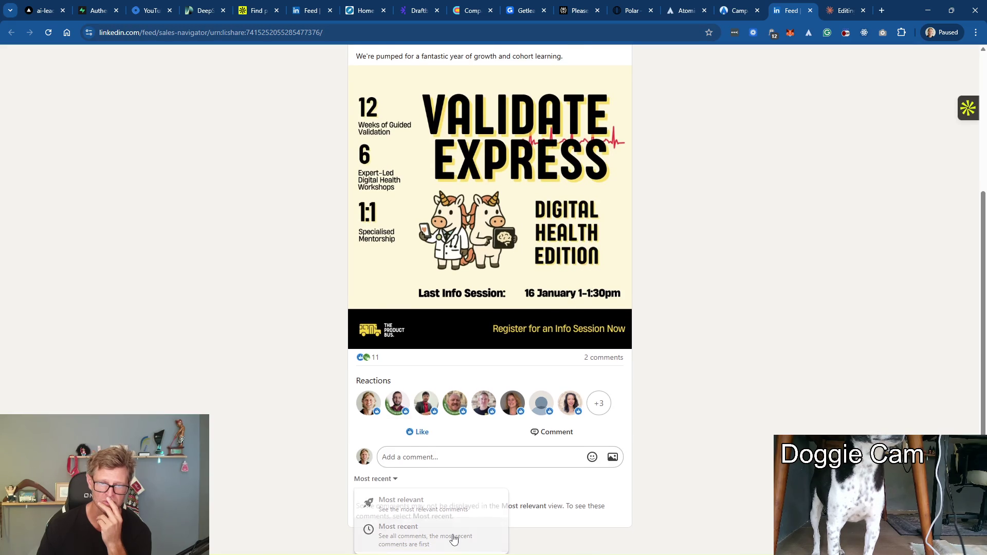
scroll(573, 485, down, 1)
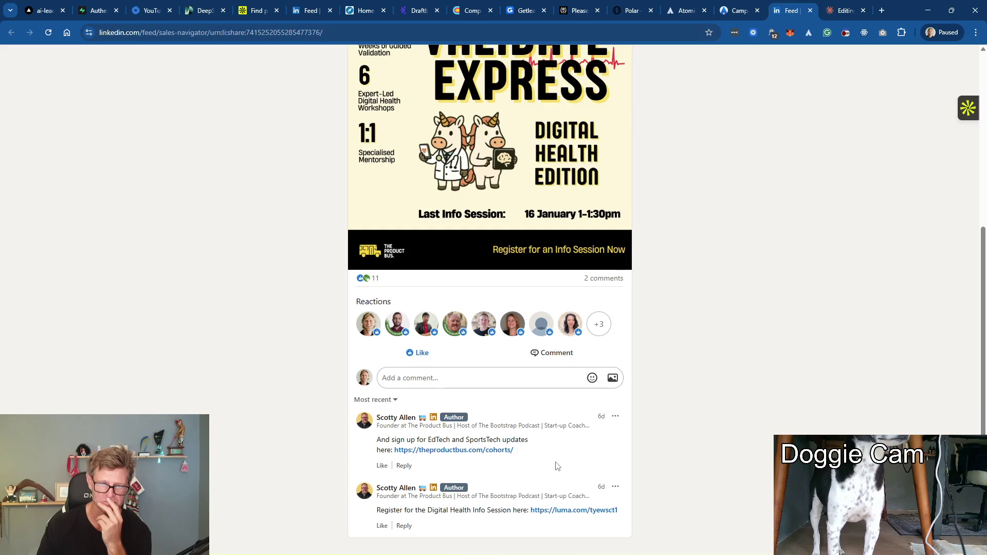
scroll(555, 466, up, 5)
click(739, 10)
click(811, 11)
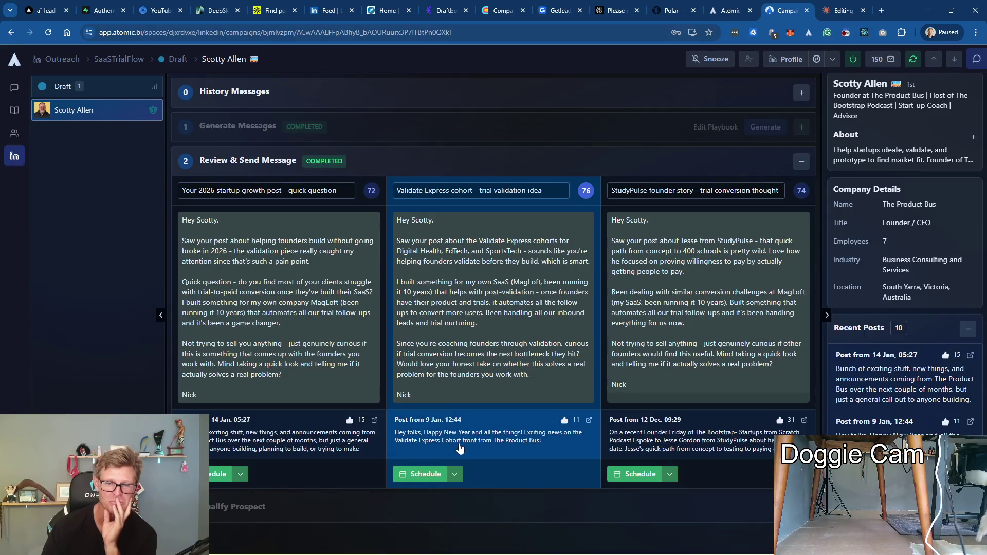
click(518, 439)
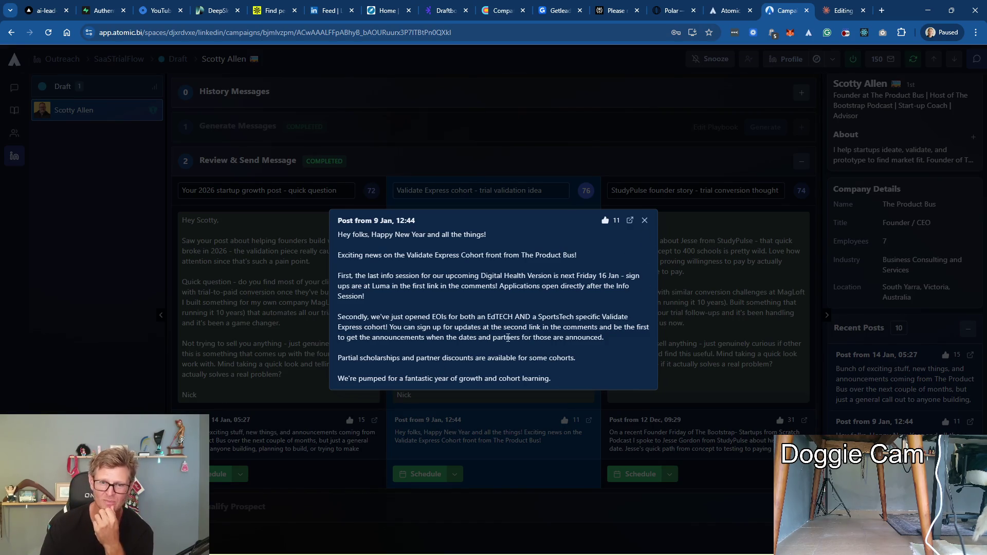
click(644, 220)
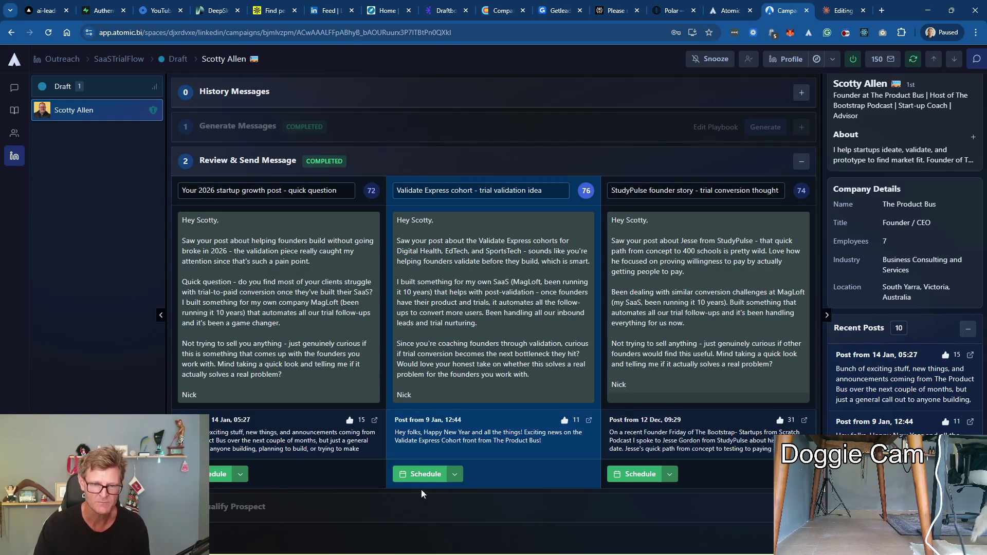
click(468, 487)
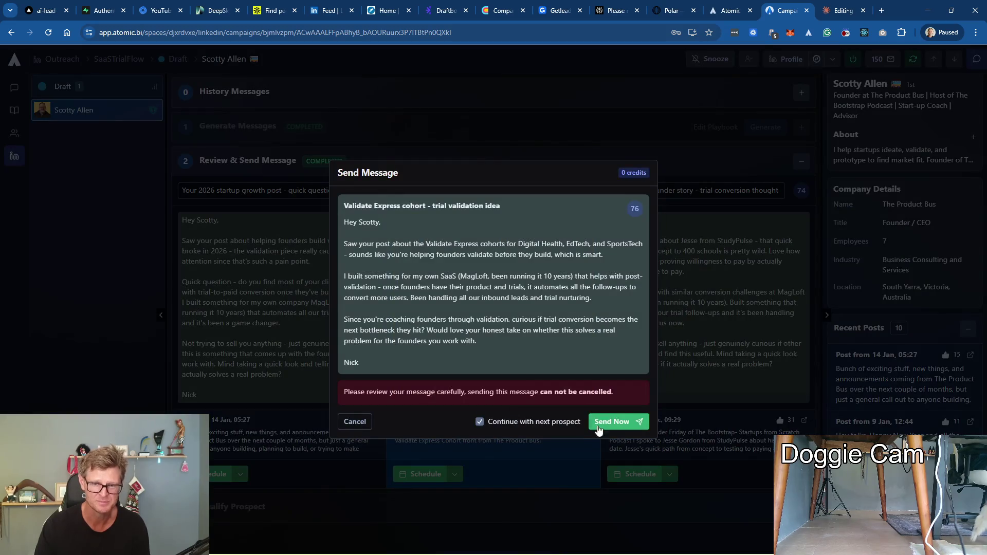
click(614, 424)
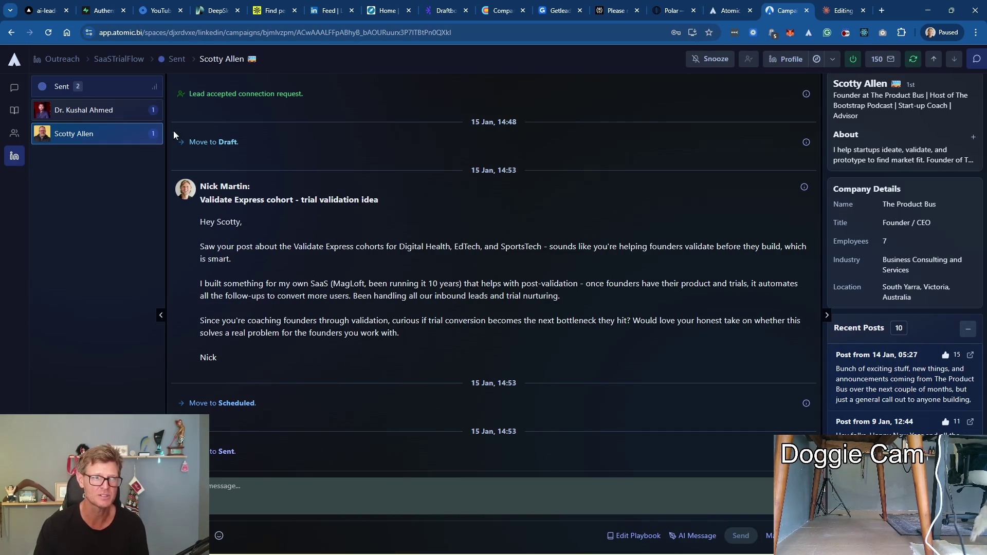
click(118, 61)
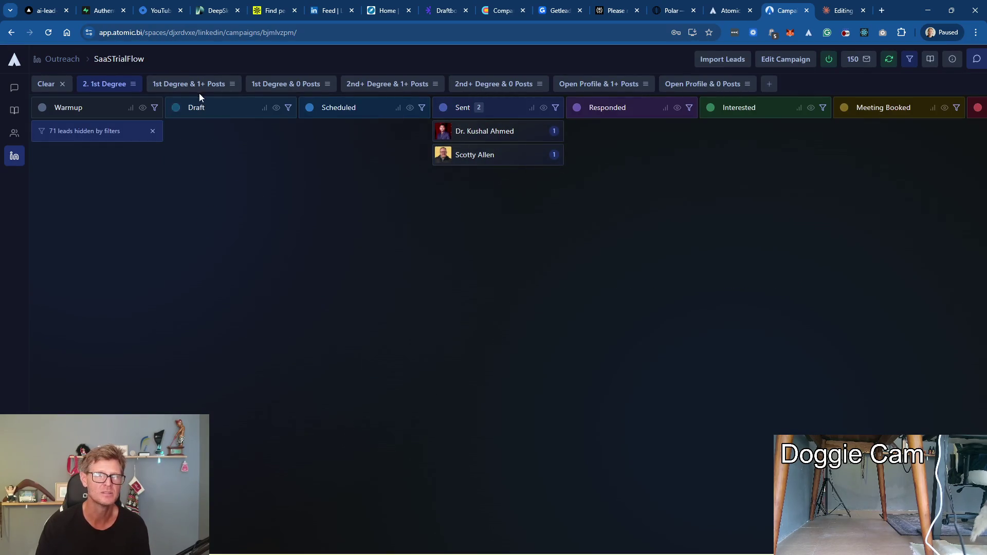
click(278, 86)
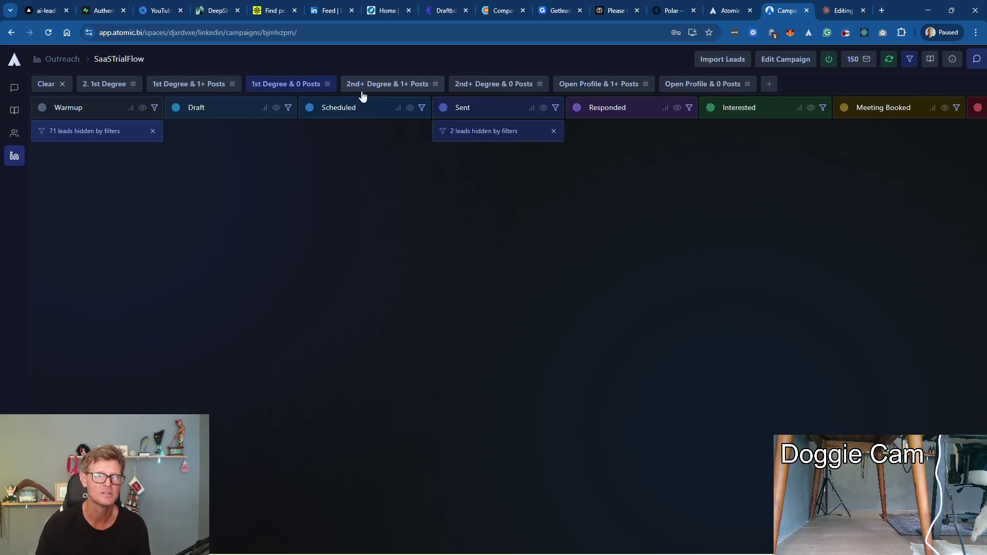
click(387, 84)
scroll(116, 262, down, 5)
scroll(115, 262, down, 5)
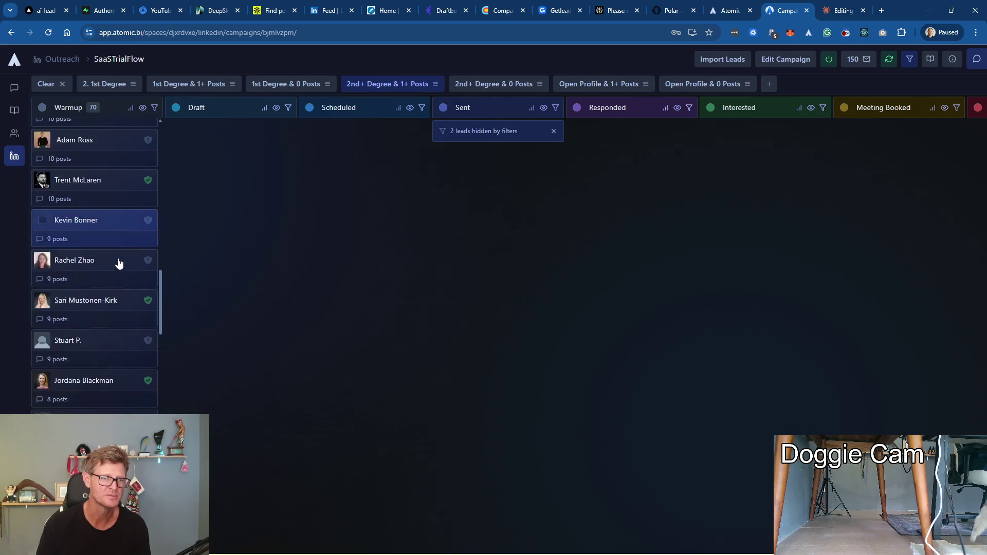
scroll(118, 263, down, 5)
scroll(119, 264, down, 5)
scroll(121, 264, down, 4)
scroll(123, 265, down, 3)
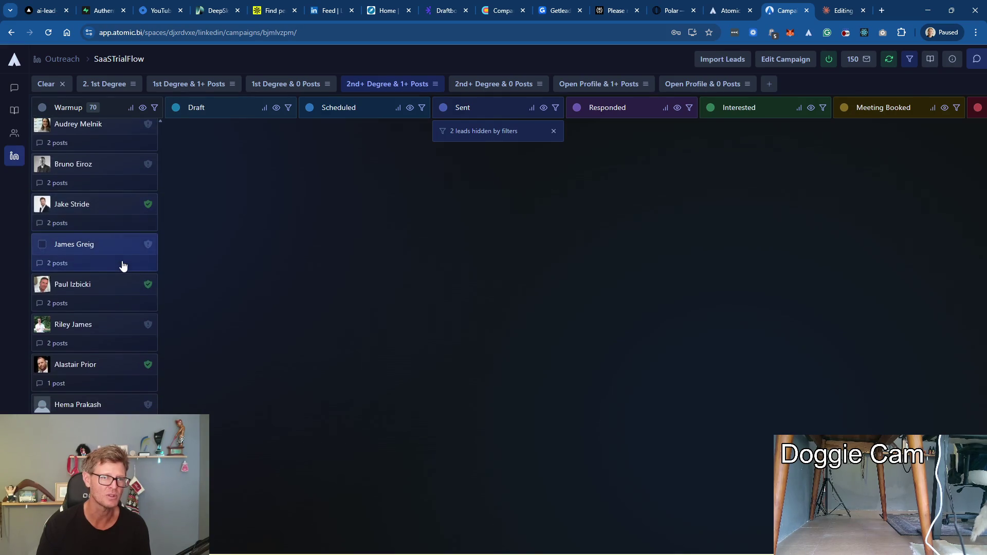
scroll(122, 265, up, 5)
scroll(124, 265, up, 5)
scroll(131, 270, up, 5)
scroll(155, 285, up, 4)
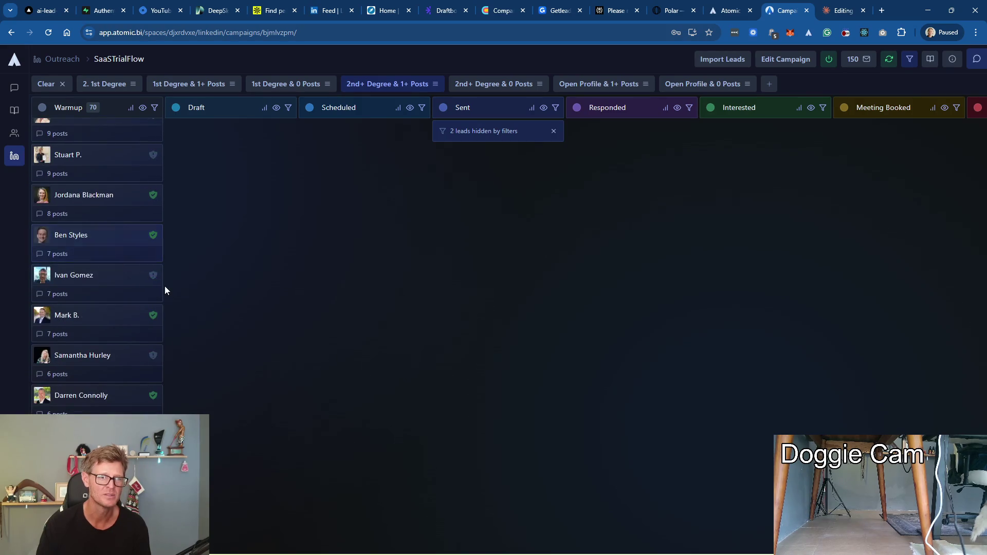
drag(162, 332, 162, 132)
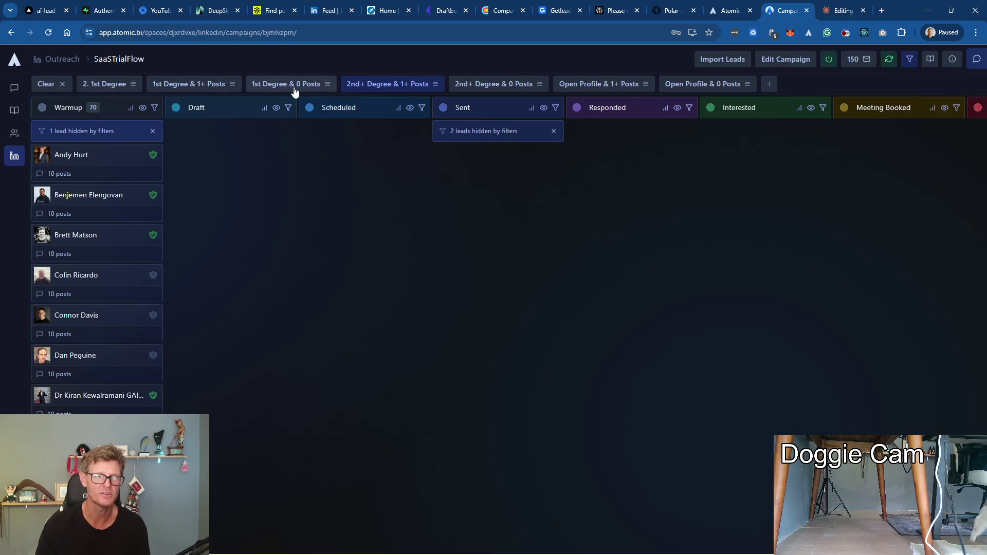
click(104, 83)
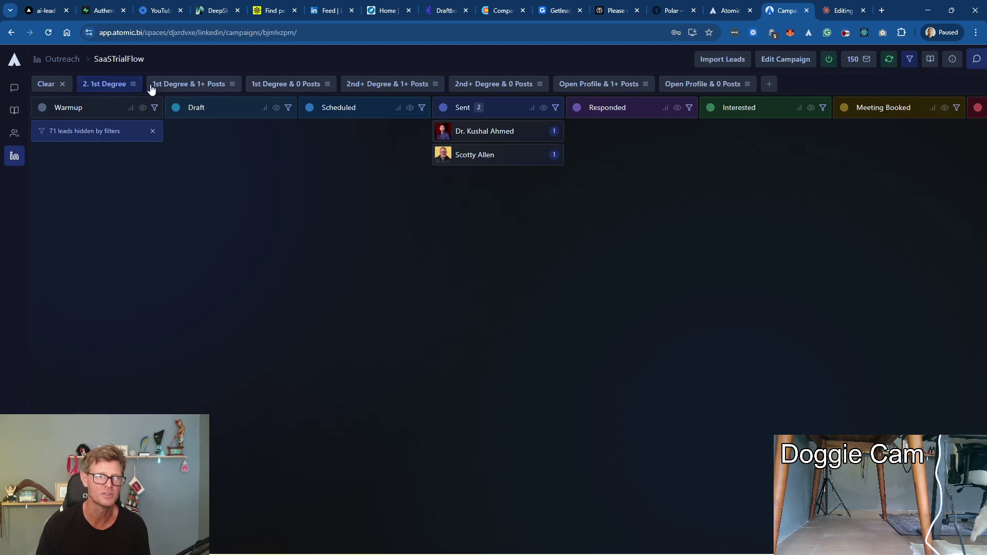
click(182, 83)
click(281, 85)
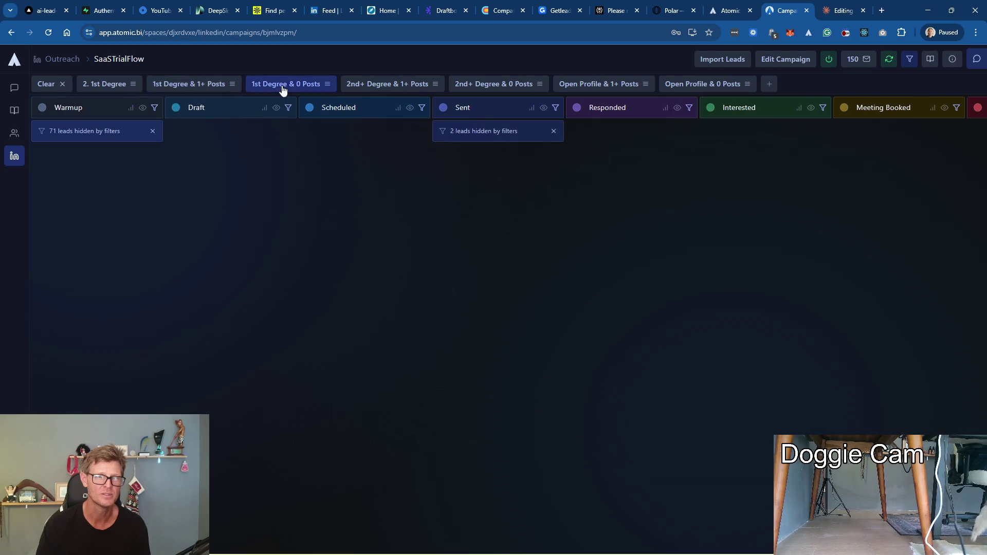
click(370, 85)
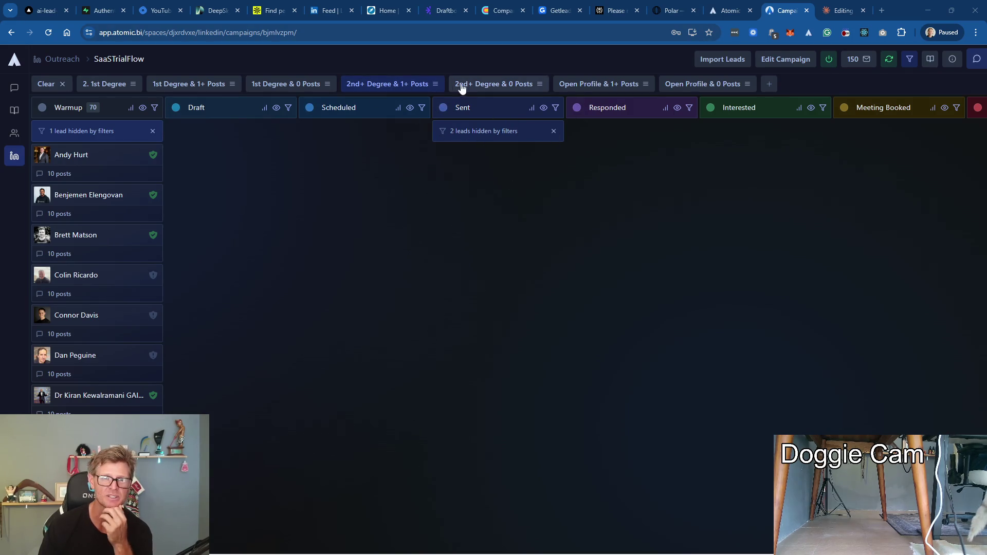
click(482, 84)
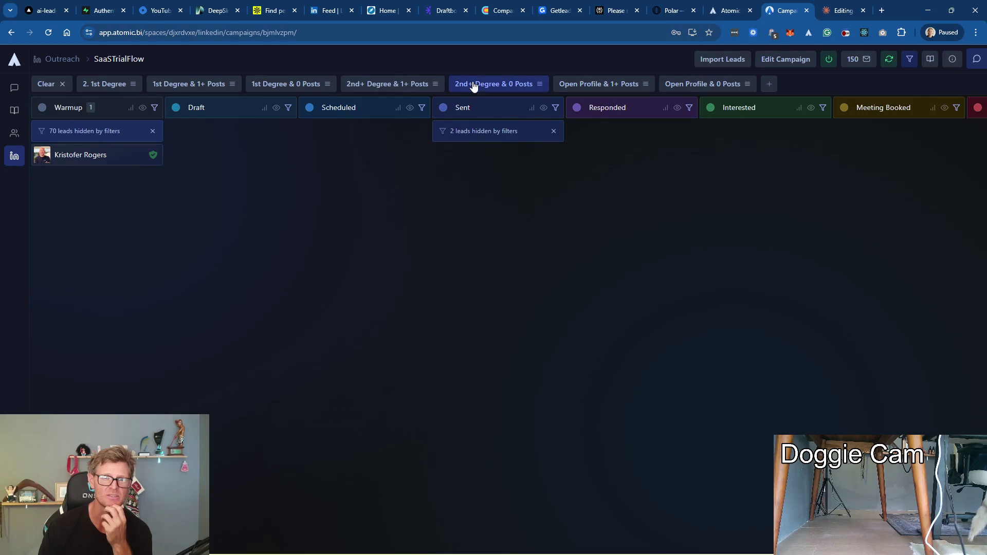
click(387, 83)
mouse_move(96, 204)
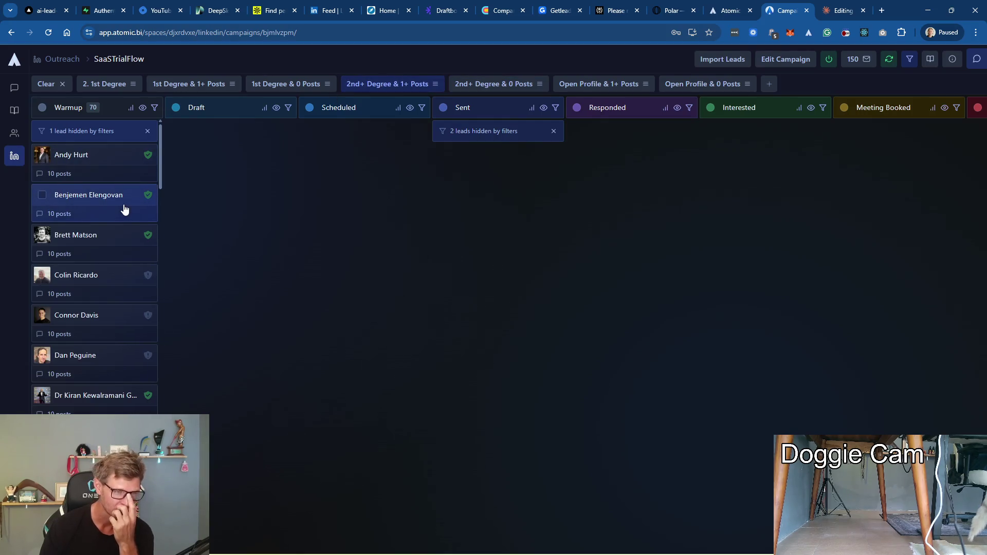
Select the first three Warmup leads and generate AI first messages for them via Actions
click(41, 155)
click(43, 194)
click(42, 234)
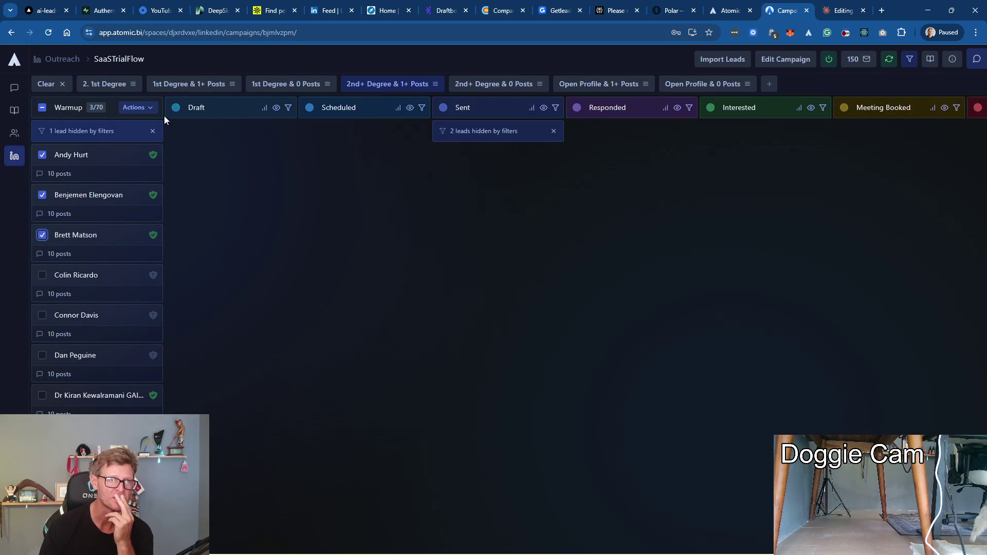
click(138, 107)
click(115, 128)
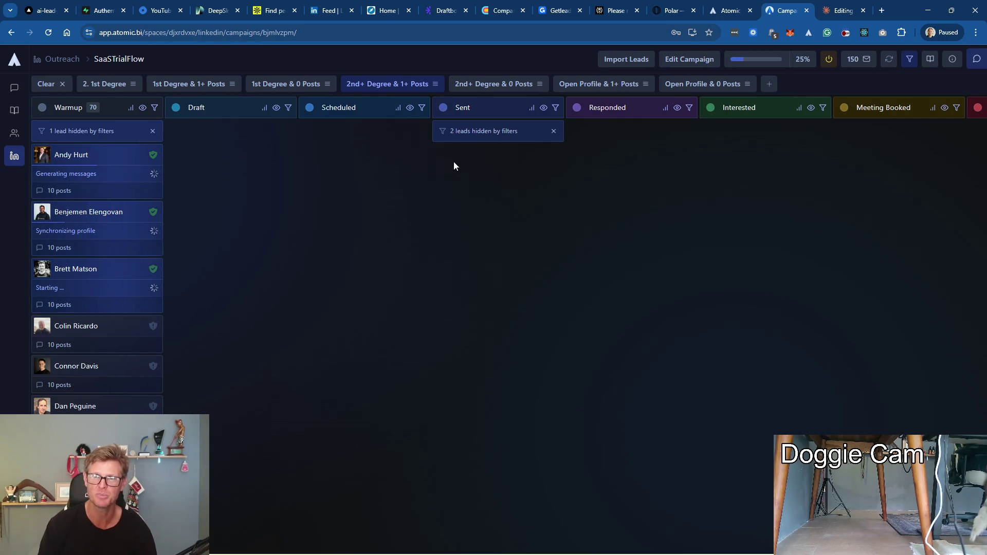
click(330, 10)
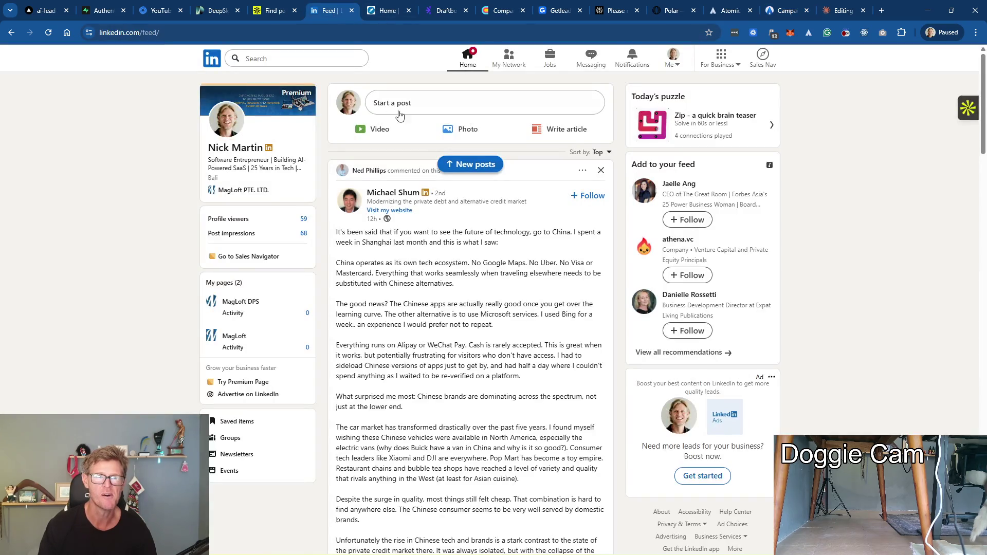
Open Nick Martin's own LinkedIn profile, then a new browser tab
click(236, 147)
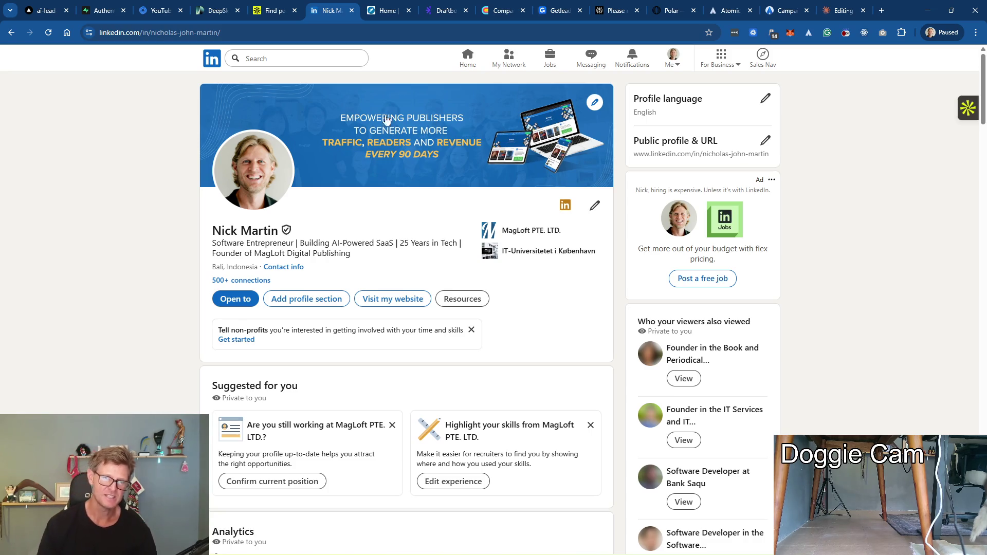
scroll(337, 147, down, 5)
scroll(386, 147, up, 3)
scroll(401, 147, up, 2)
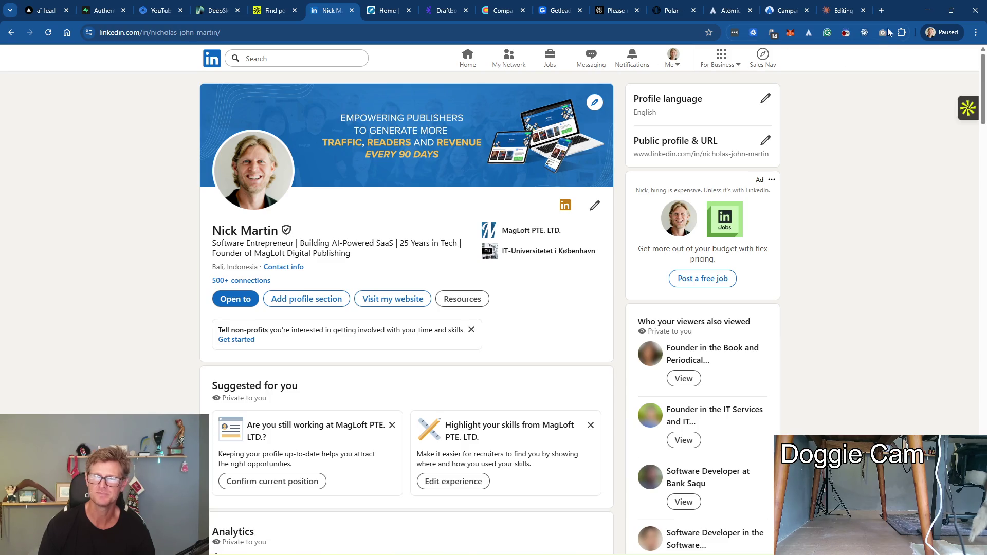
click(881, 10)
text(ai tool to creater LinkedIn )
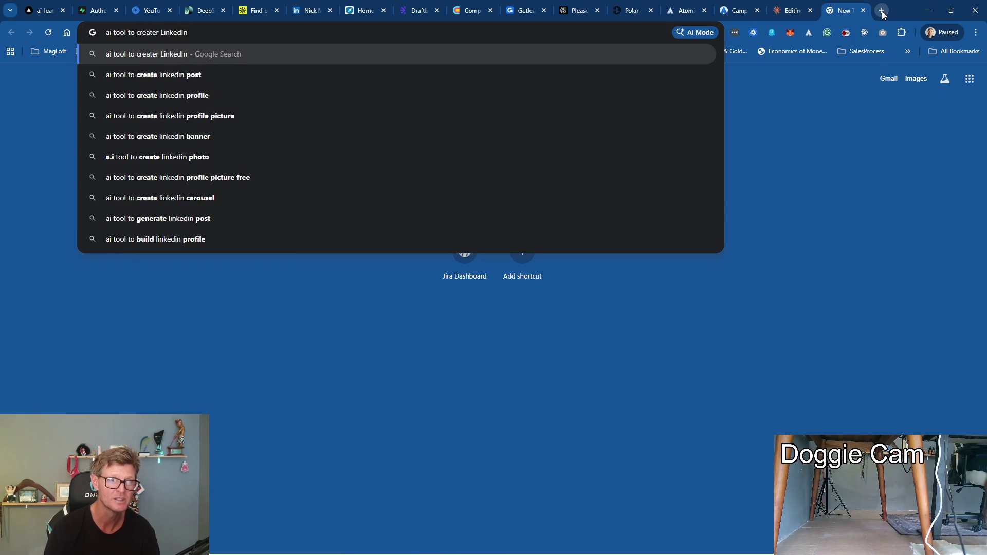
text(banner)
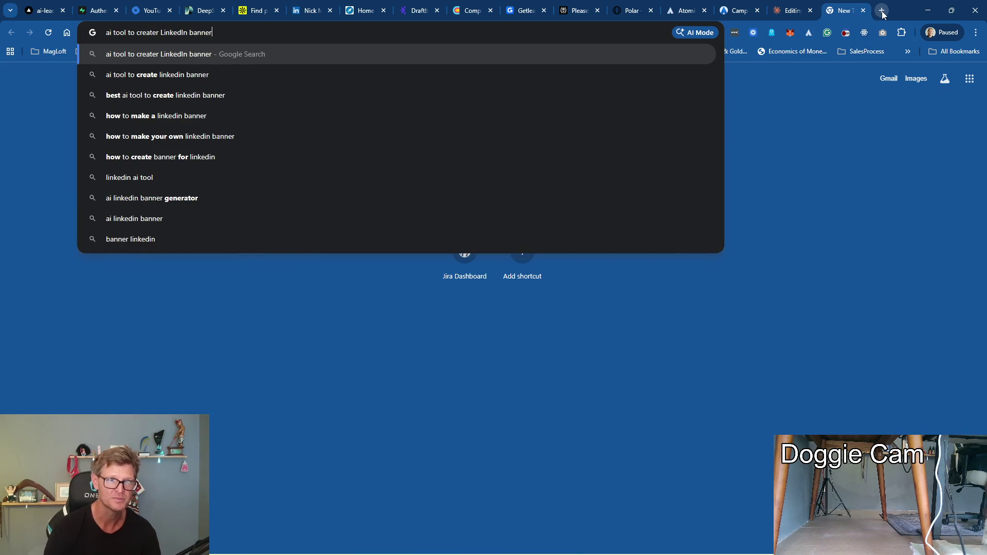
Search Google for 'ai tool to creater LinkedIn banner' and open Canva's Free LinkedIn Banner Maker
key(Return)
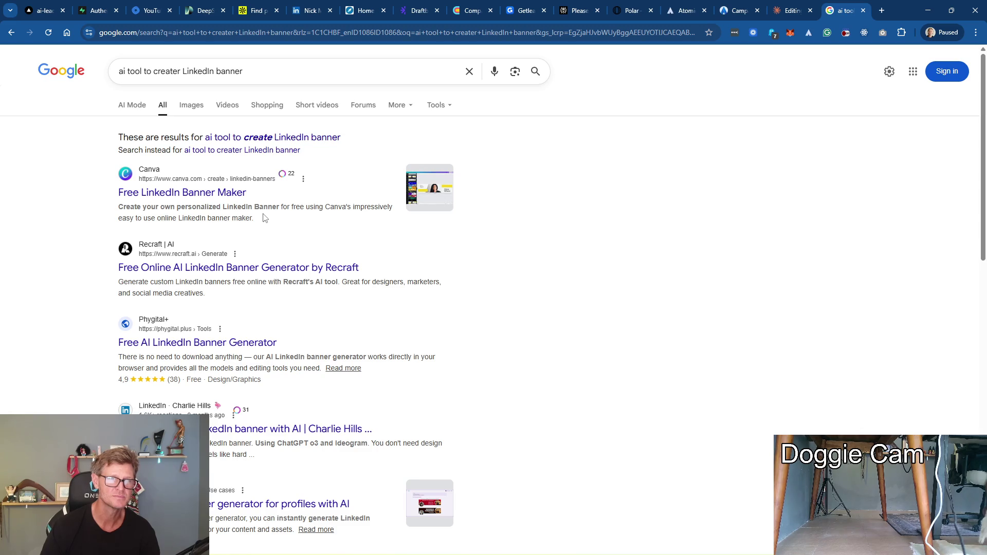
click(213, 193)
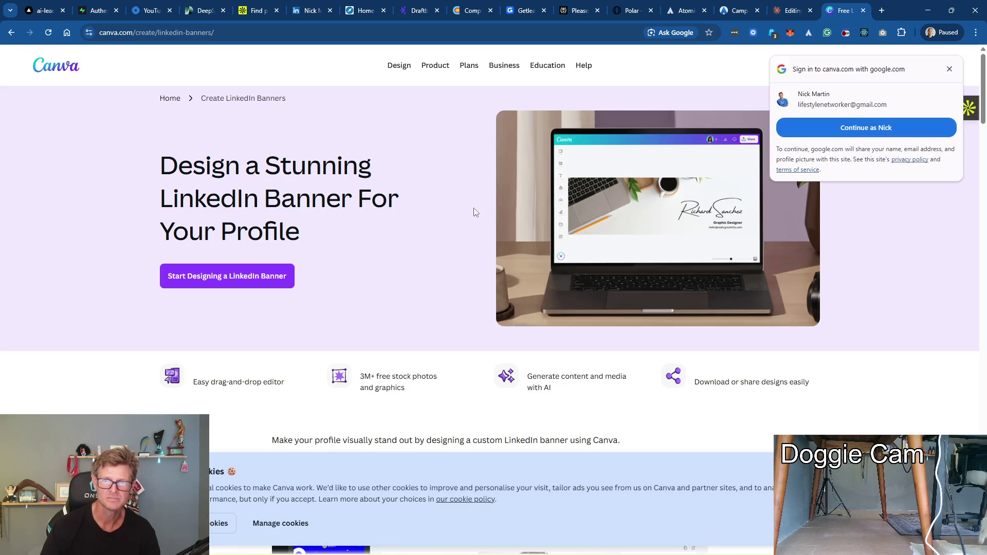
Dismiss Canva's Google sign-in prompt, go back to the results and open Recraft's LinkedIn banner generator
click(949, 69)
scroll(375, 265, down, 4)
scroll(379, 266, down, 2)
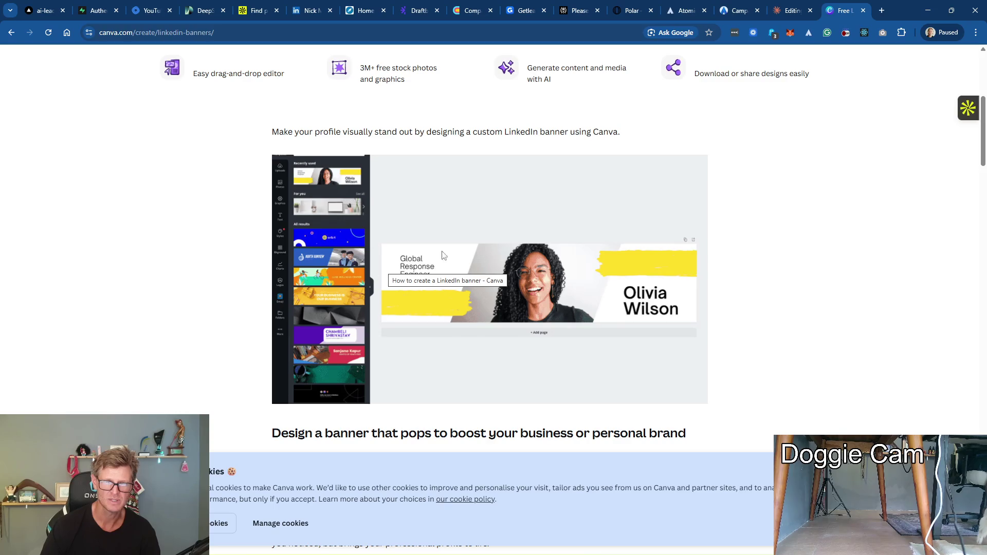
scroll(522, 225, down, 5)
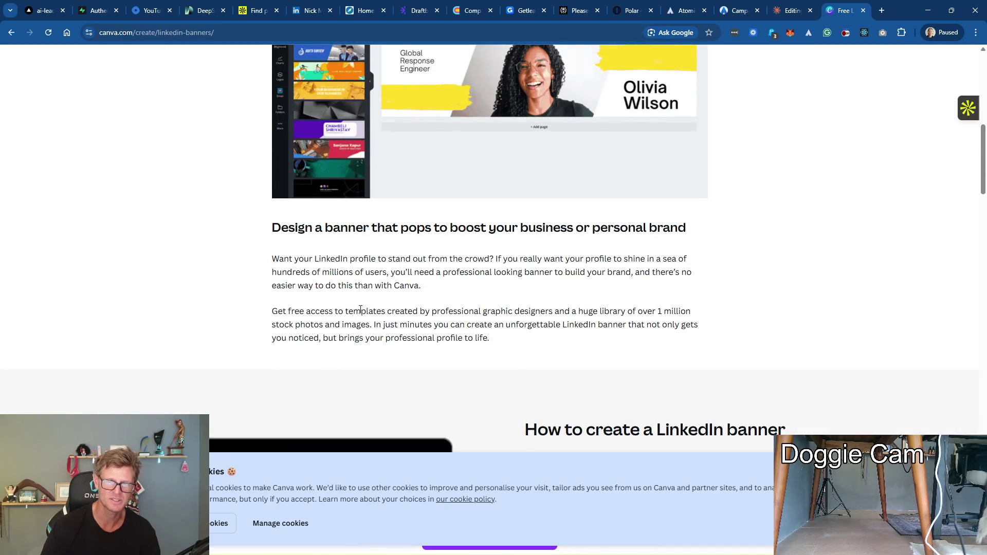
scroll(366, 307, down, 5)
scroll(371, 306, up, 8)
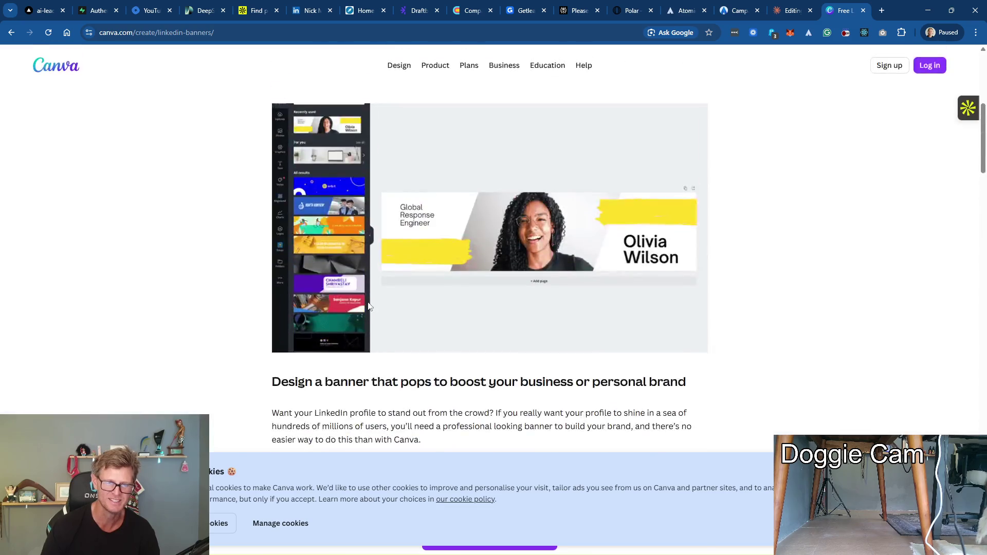
scroll(366, 304, up, 5)
click(11, 32)
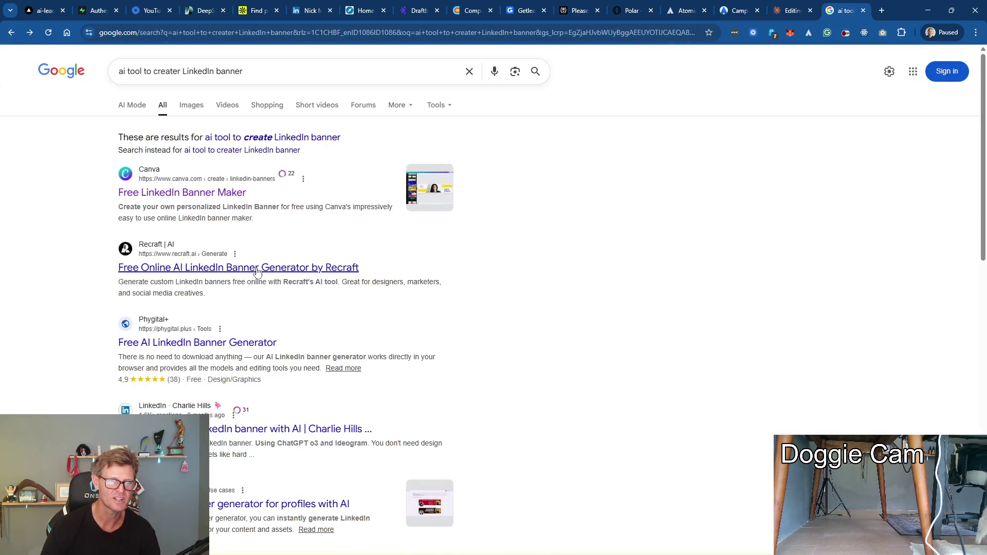
click(221, 272)
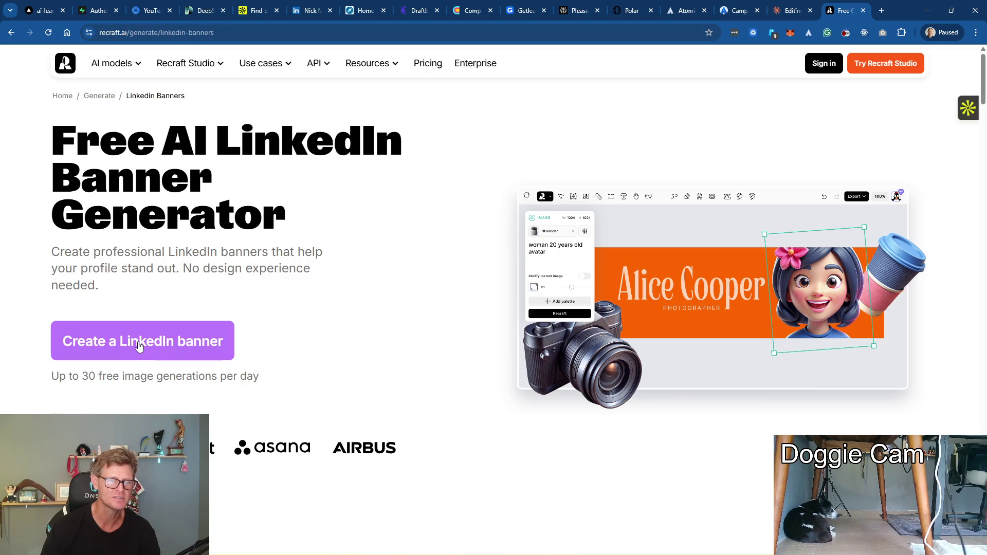
Start a Recraft LinkedIn banner, sign in with the second Google account and open LastPass for the password
click(138, 346)
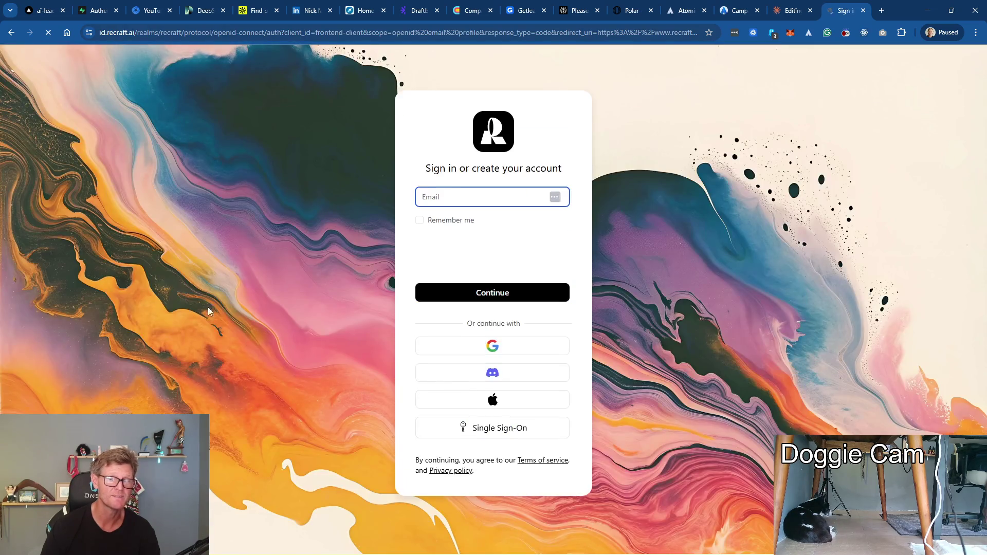
click(494, 349)
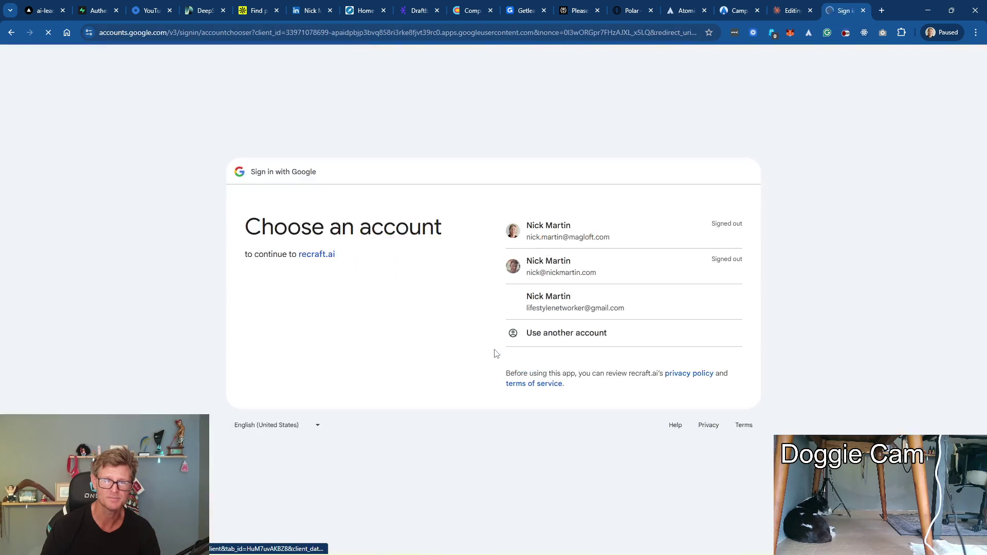
click(597, 270)
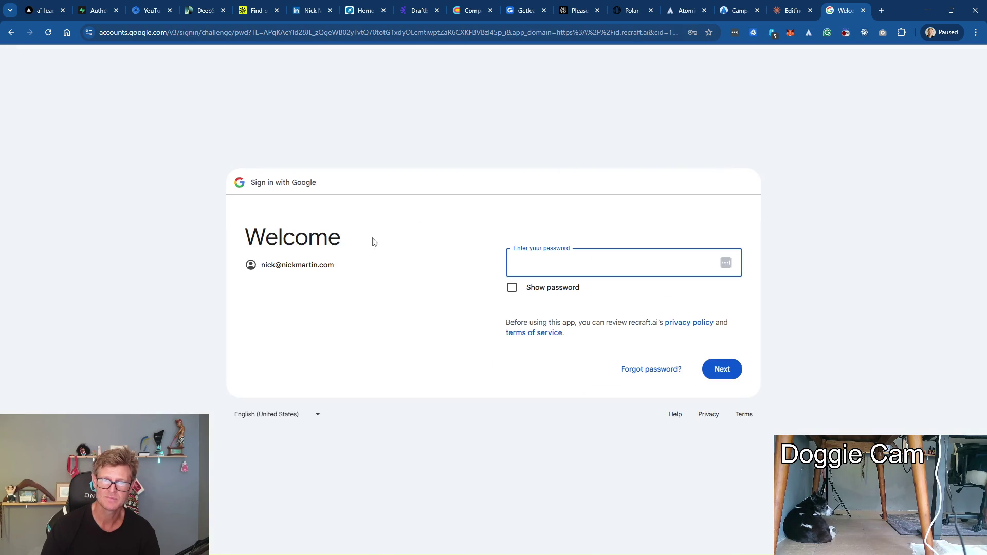
click(726, 268)
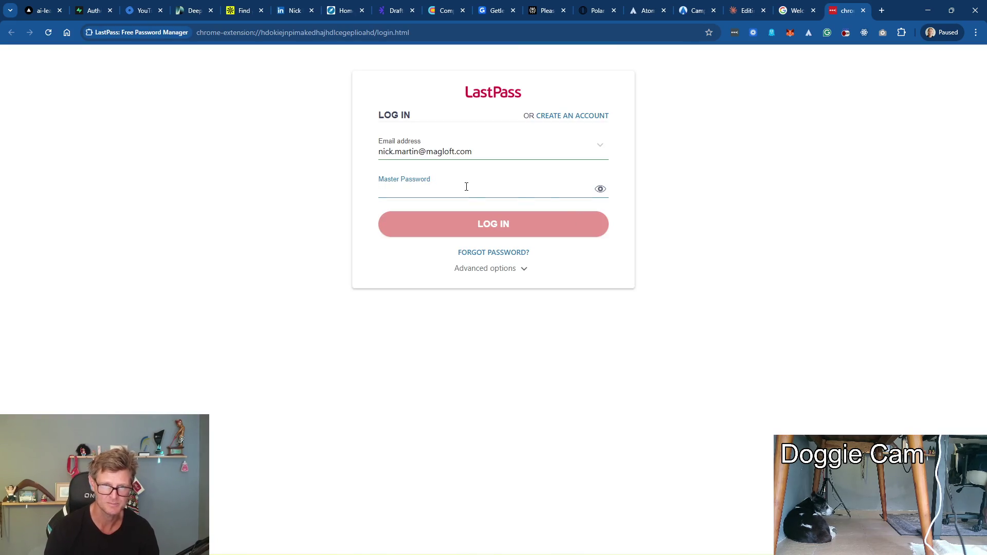
text(******)
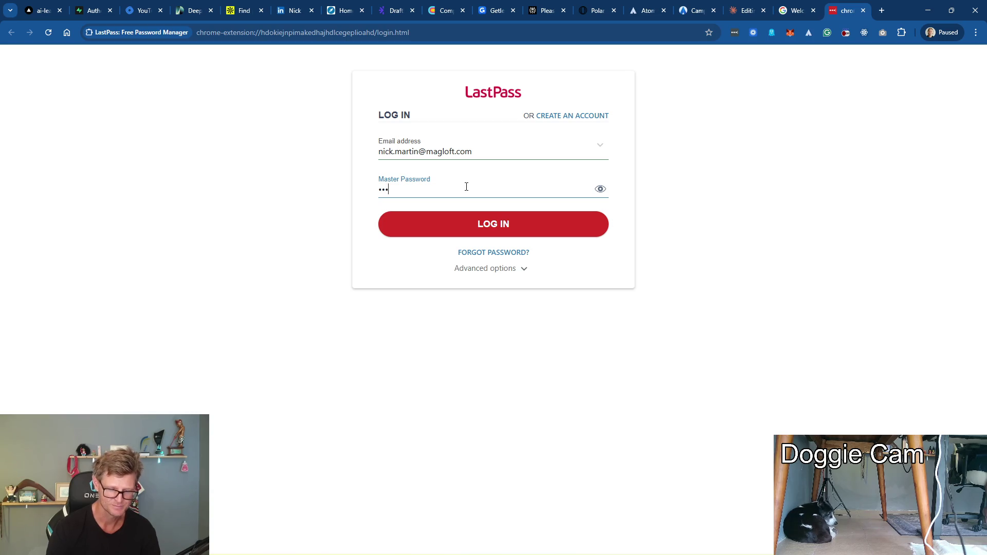
text(***)
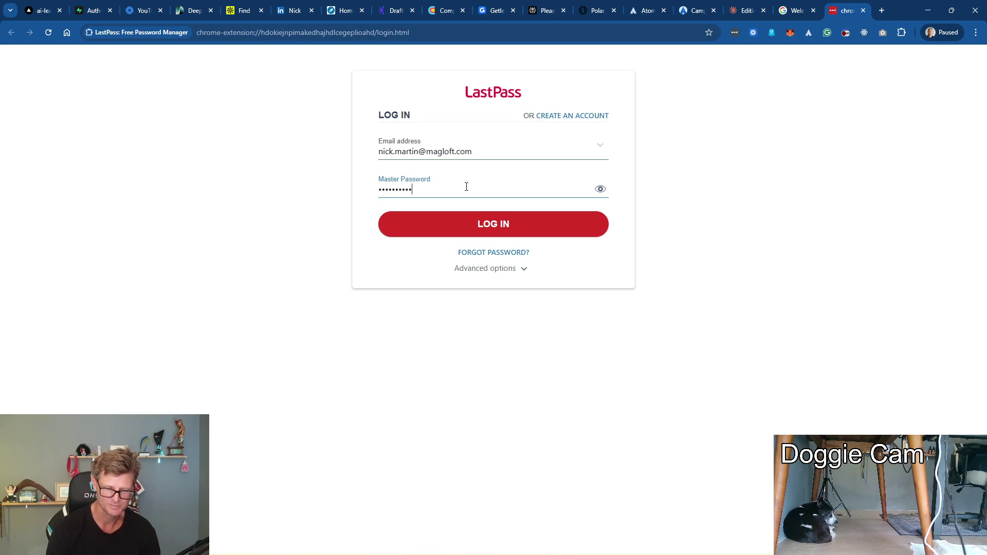
Log in to LastPass, authenticate the passcode trusting this computer, then submit the Google password for Recraft
key(Return)
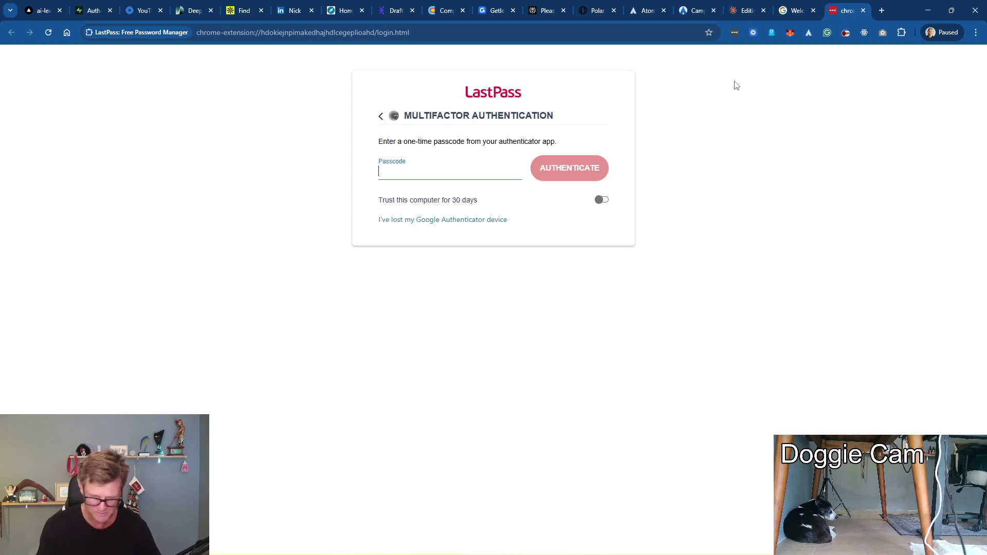
text(••••••)
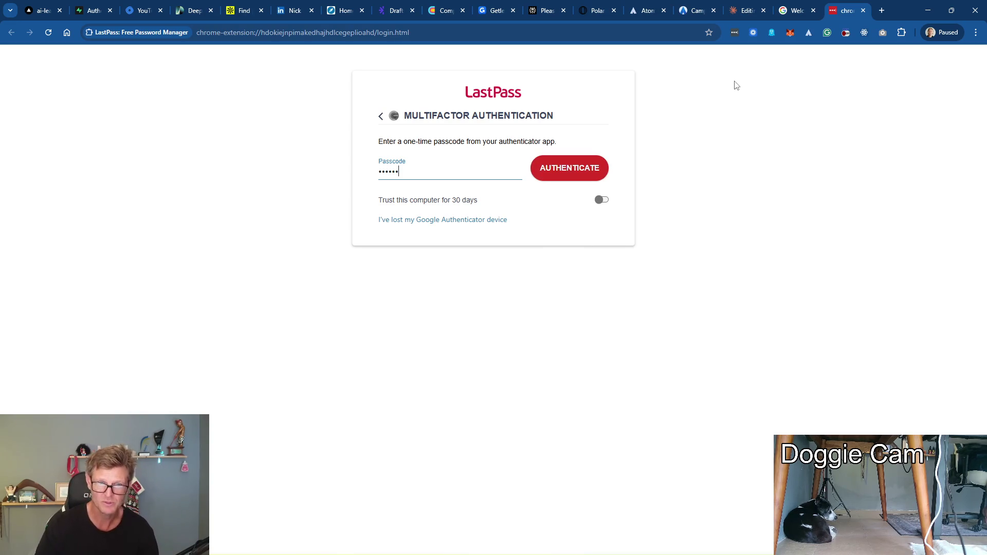
click(603, 200)
click(569, 167)
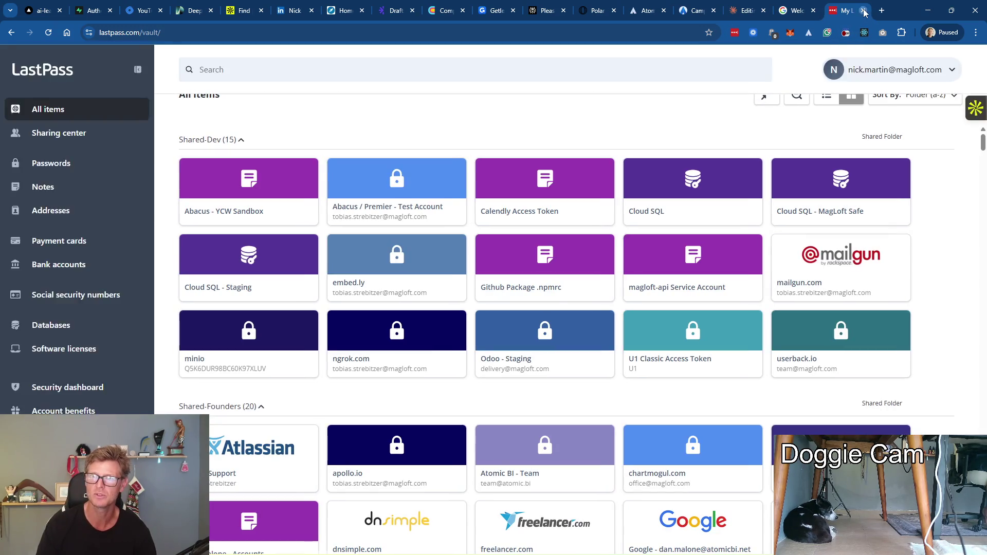
key(ctrl+shift+Tab)
key(Return)
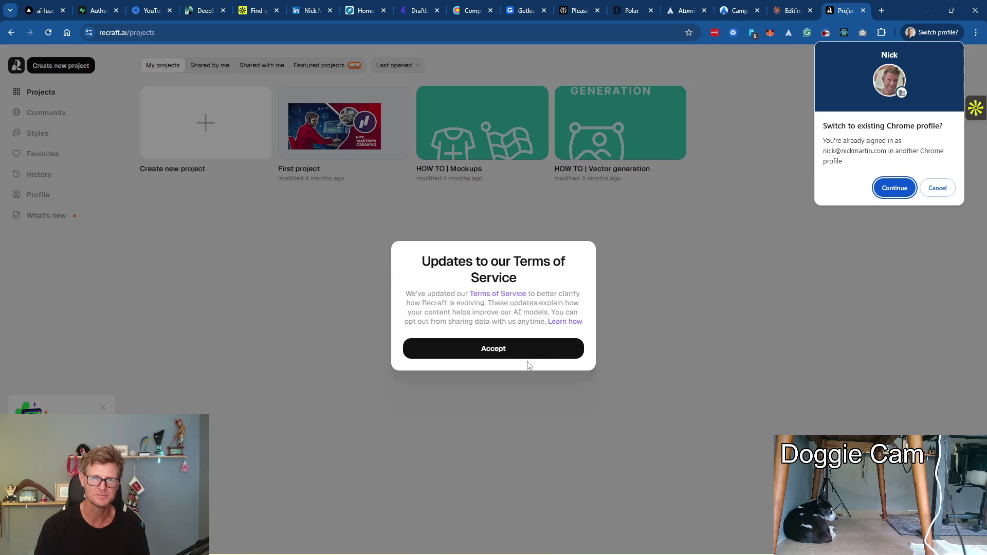
Accept the terms, dismiss the promo and profile popups, and start a new Recraft project
click(494, 348)
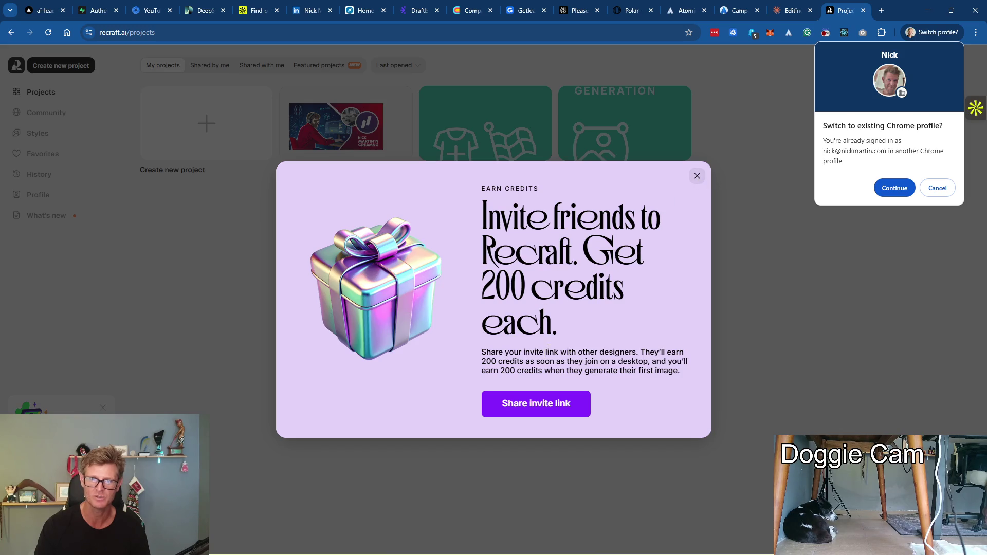
click(696, 176)
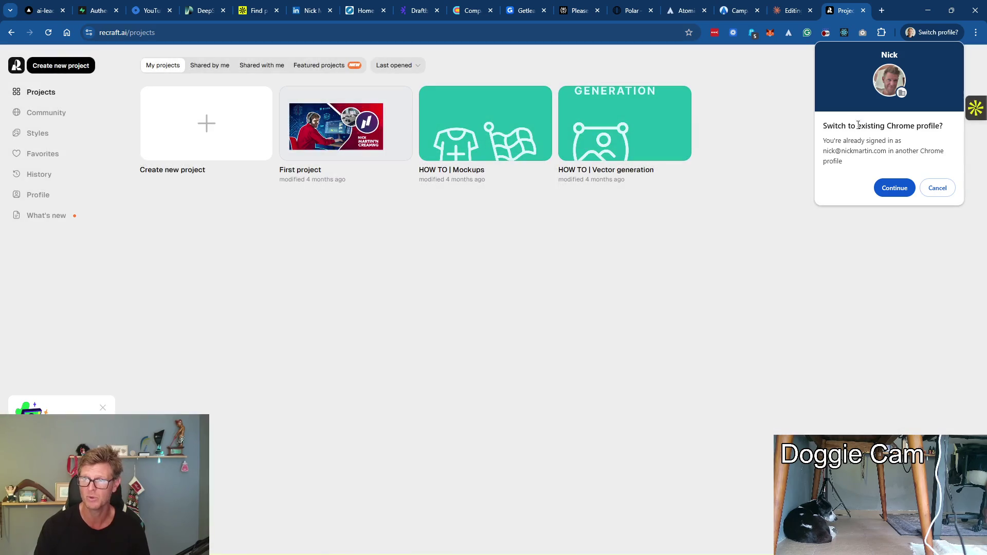
click(938, 187)
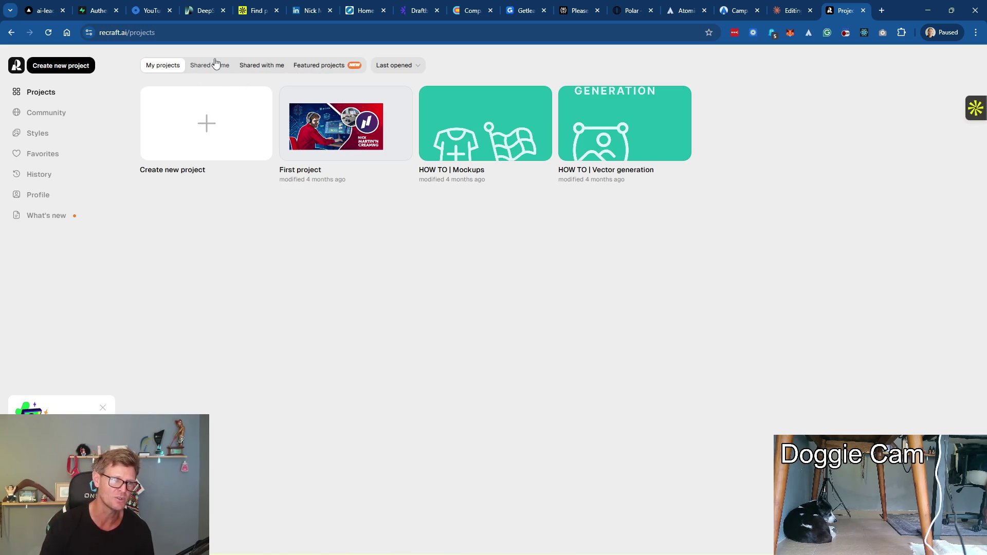
mouse_move(335, 126)
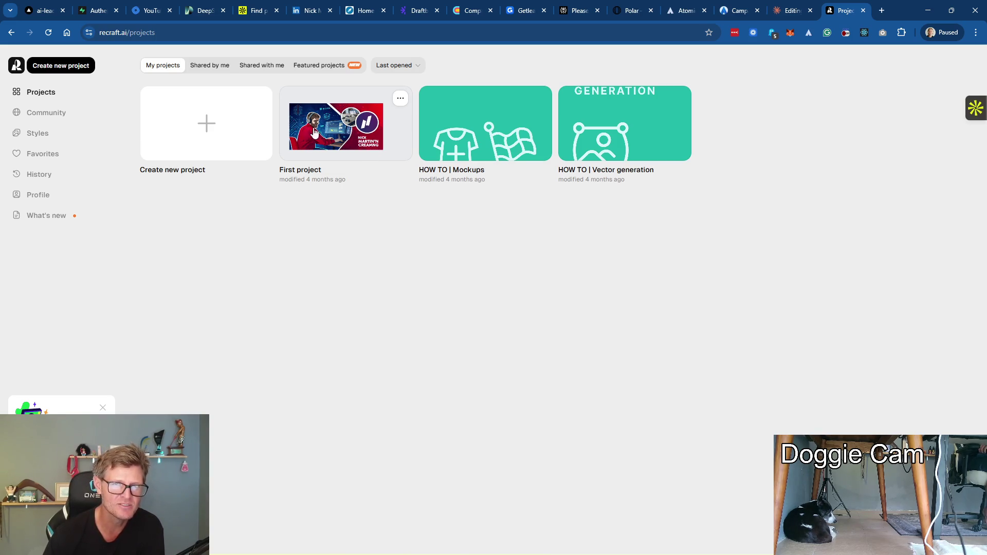
click(207, 124)
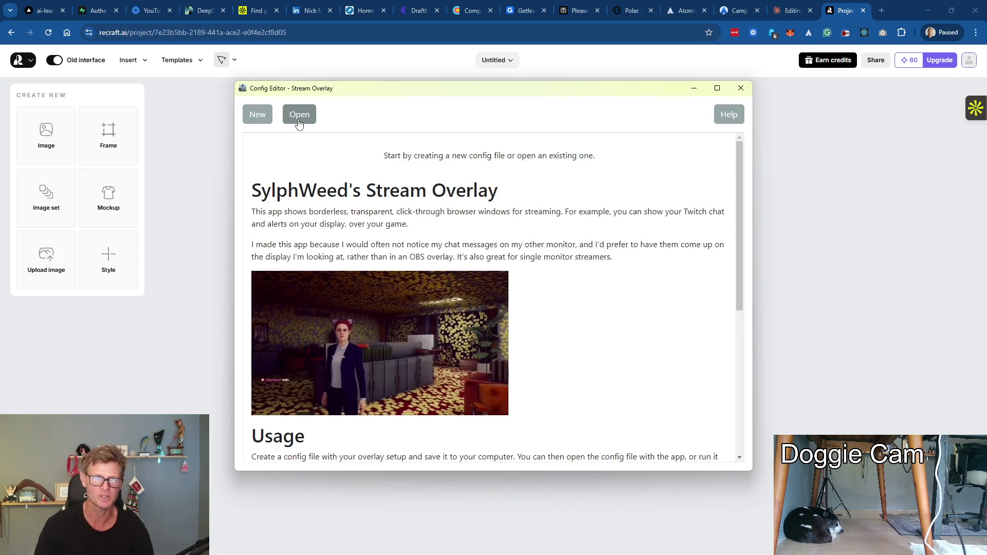
Load the chatninja.streamoverlay config and launch the Chat Ninja overlay as Clickable
click(299, 115)
double_click(420, 179)
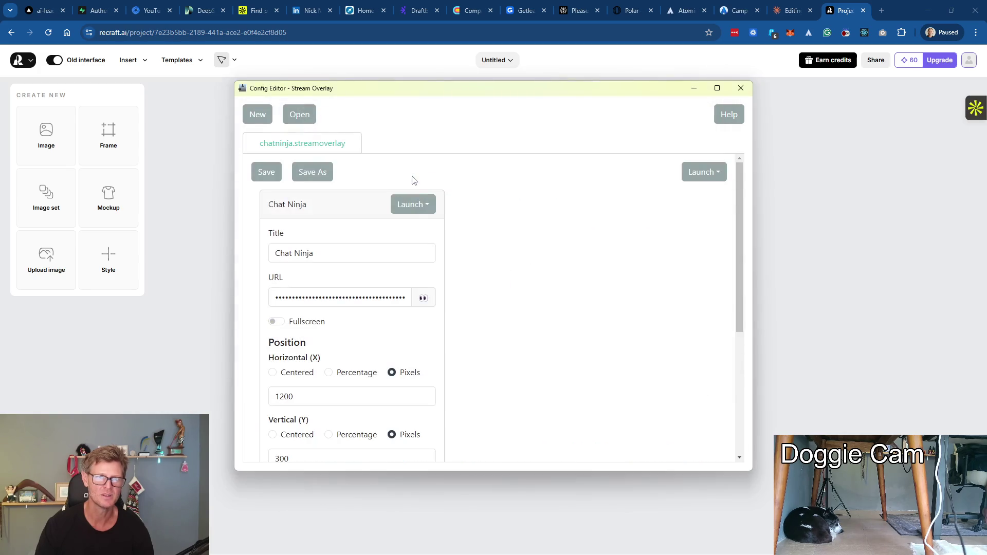
click(412, 204)
click(455, 227)
mouse_move(778, 164)
mouse_down()
mouse_move(658, 133)
mouse_move(641, 104)
mouse_move(722, 97)
mouse_up()
click(740, 88)
click(839, 95)
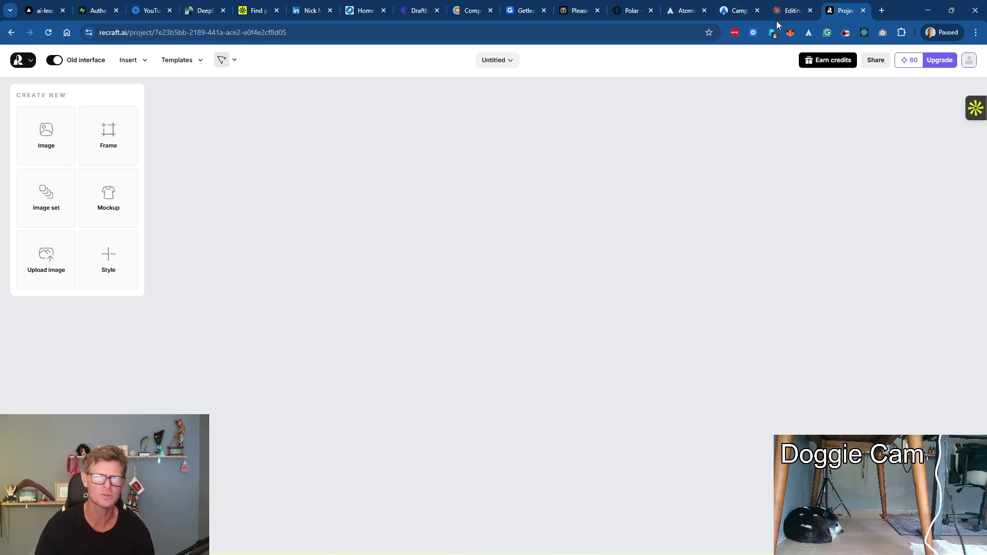
Check the Social Stream Ninja extension panel, then bring the SC Trade Tools window forward
click(846, 33)
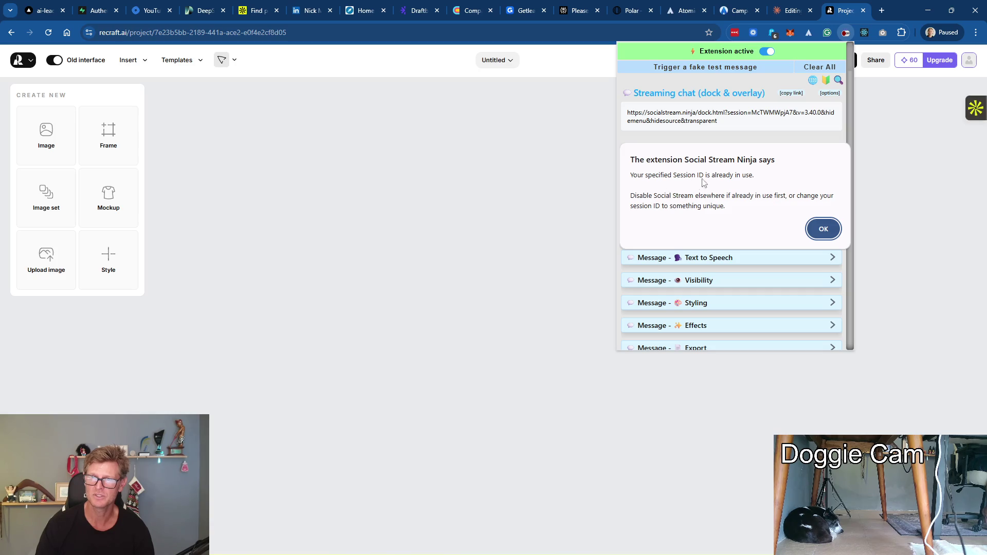
click(823, 230)
click(900, 168)
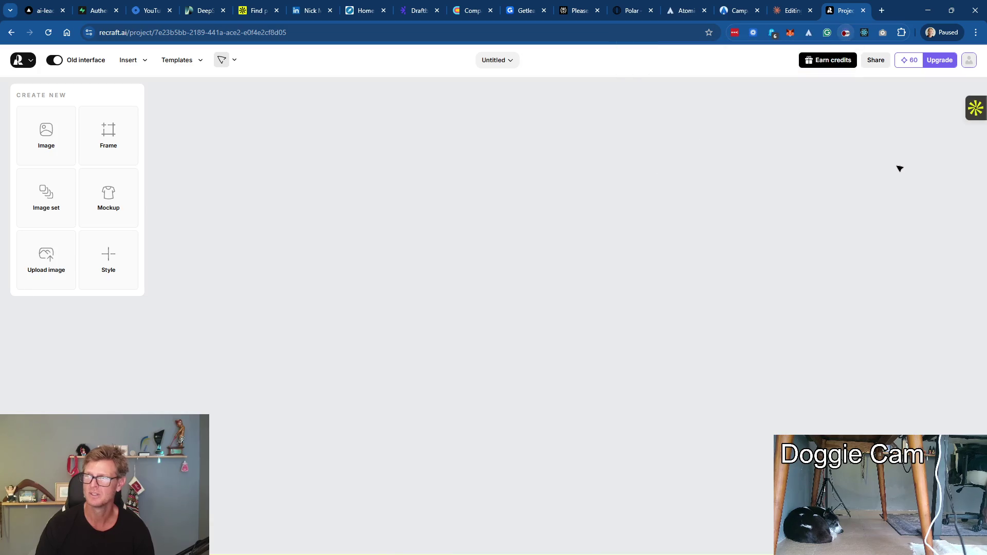
mouse_move(416, 543)
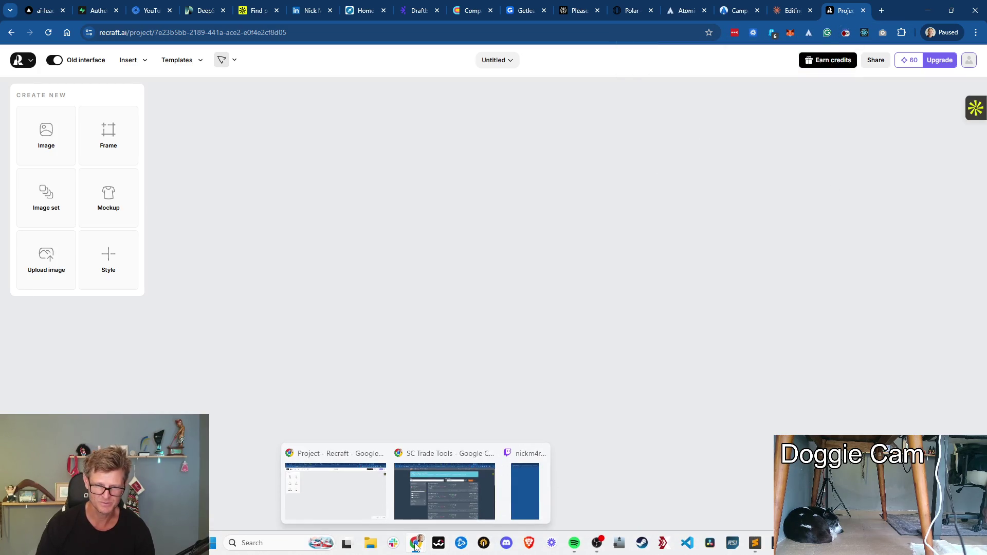
click(444, 489)
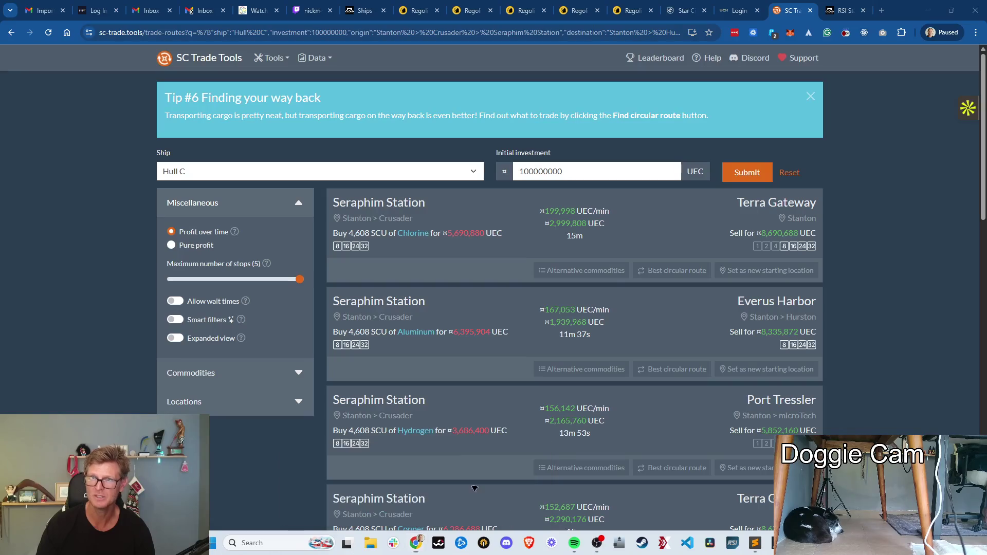
Glance at Chrome's tab search and minimize the SC Trade Tools window to return to Recraft
click(11, 11)
click(11, 10)
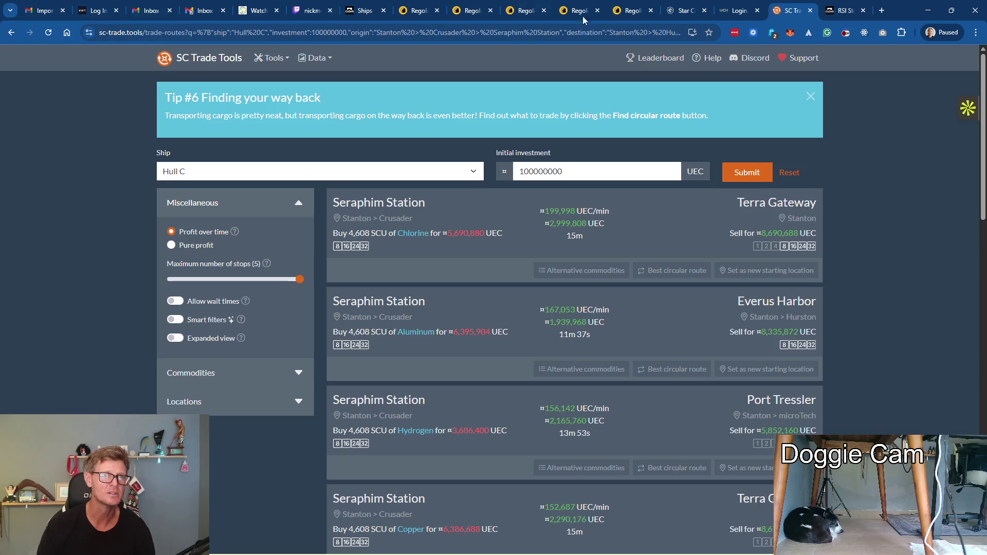
click(927, 10)
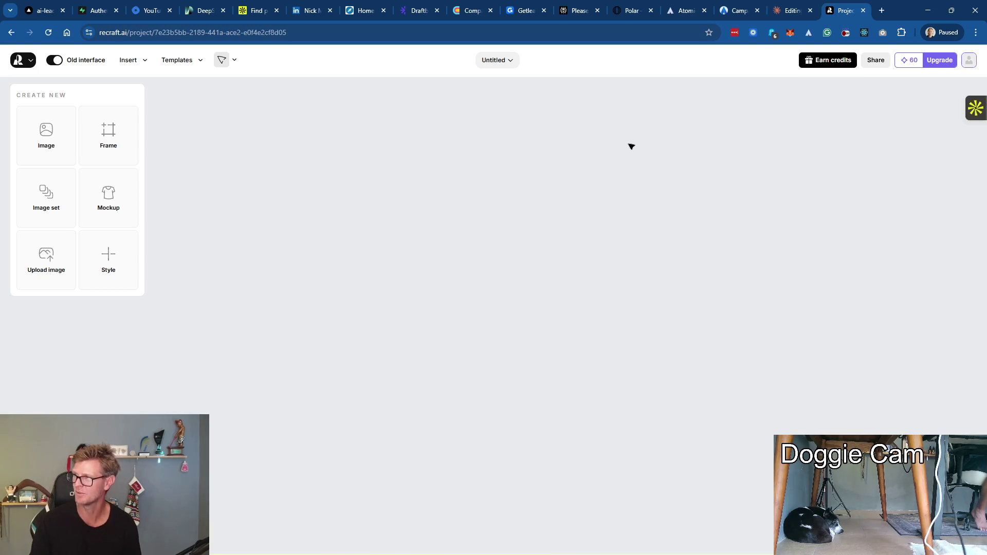
Turn on the Social Stream Ninja extension from its panel
click(846, 33)
click(769, 53)
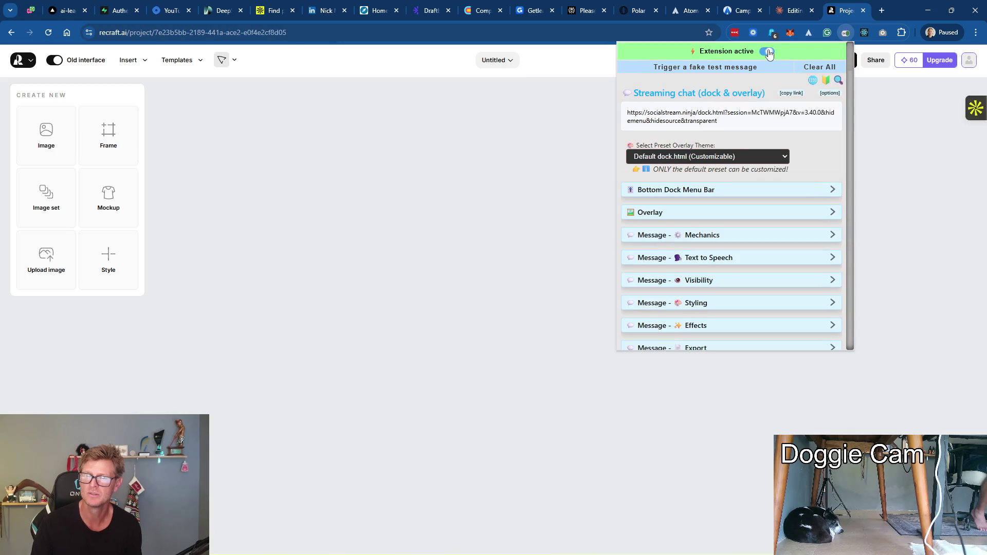
click(892, 135)
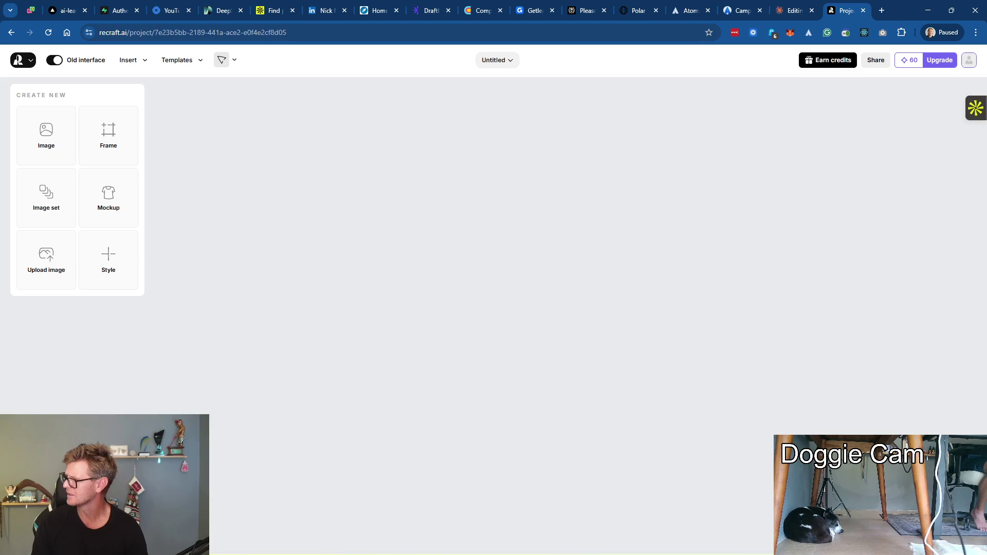
mouse_move(462, 547)
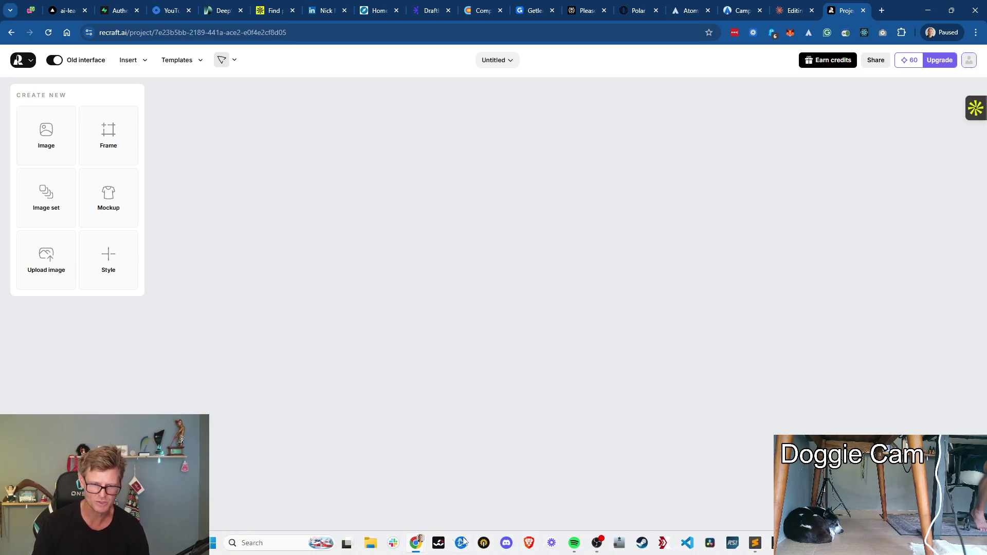
Send 'It was amazing!' in the Twitch chat popout, minimize it, and return to the Atomic board
click(416, 542)
click(520, 482)
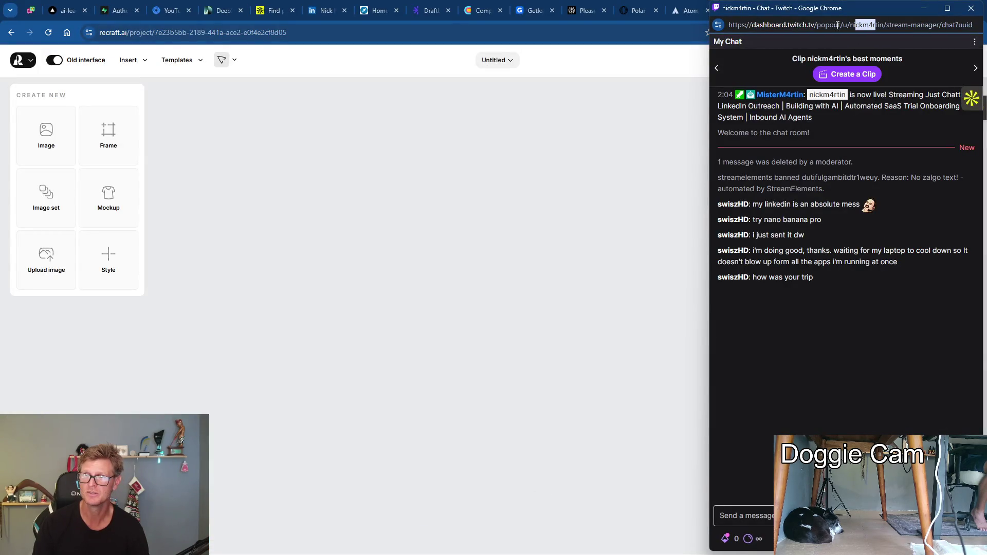
drag(875, 10, 865, 9)
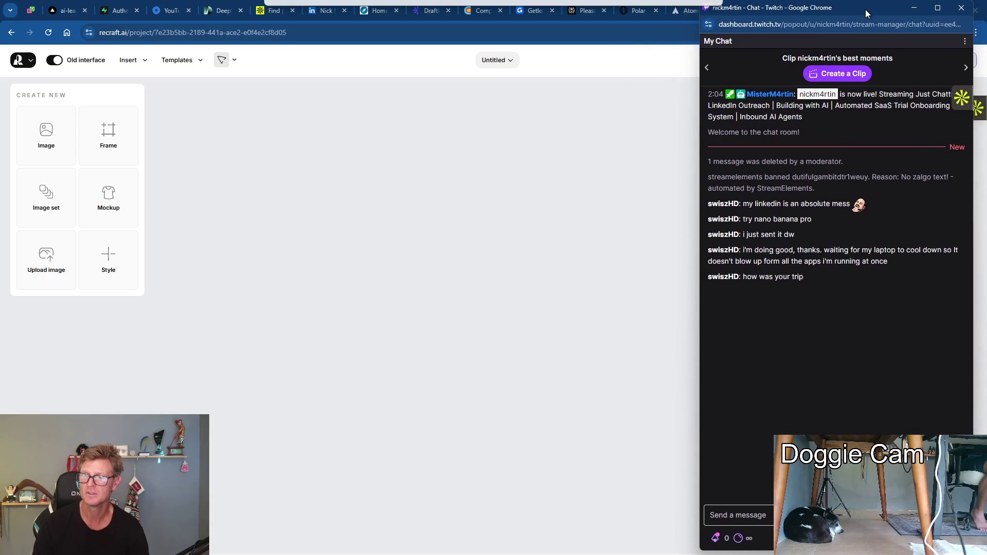
click(742, 515)
text(It)
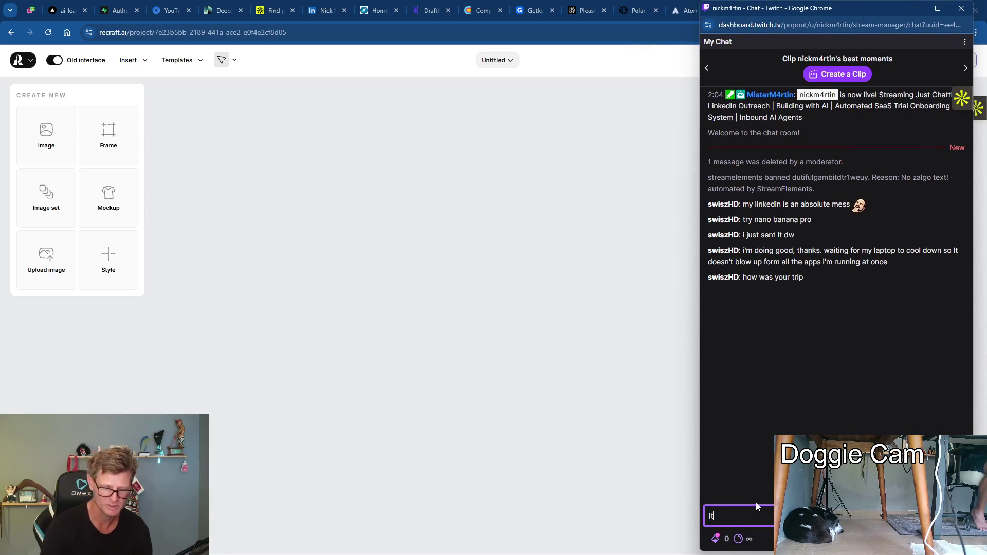
text( was amazing!)
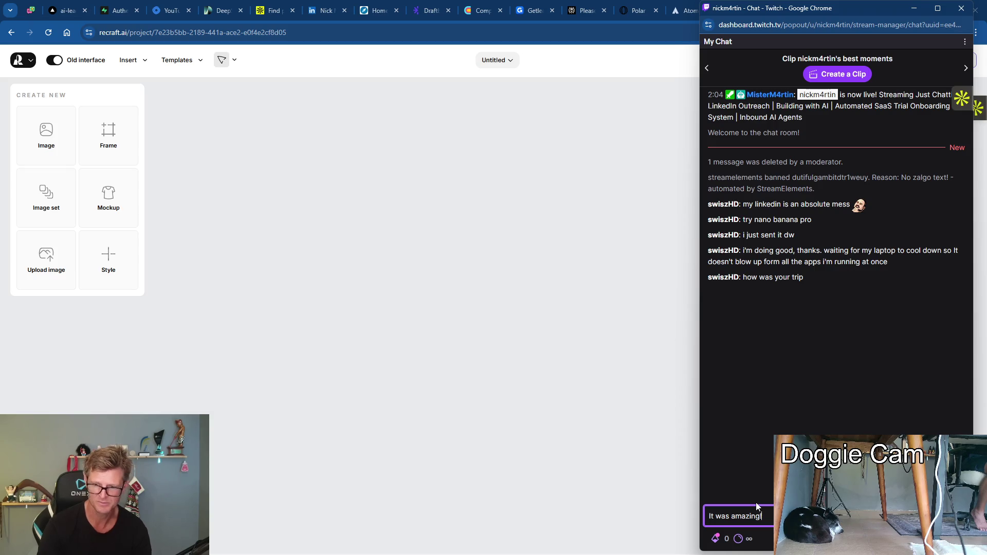
key(Return)
click(914, 9)
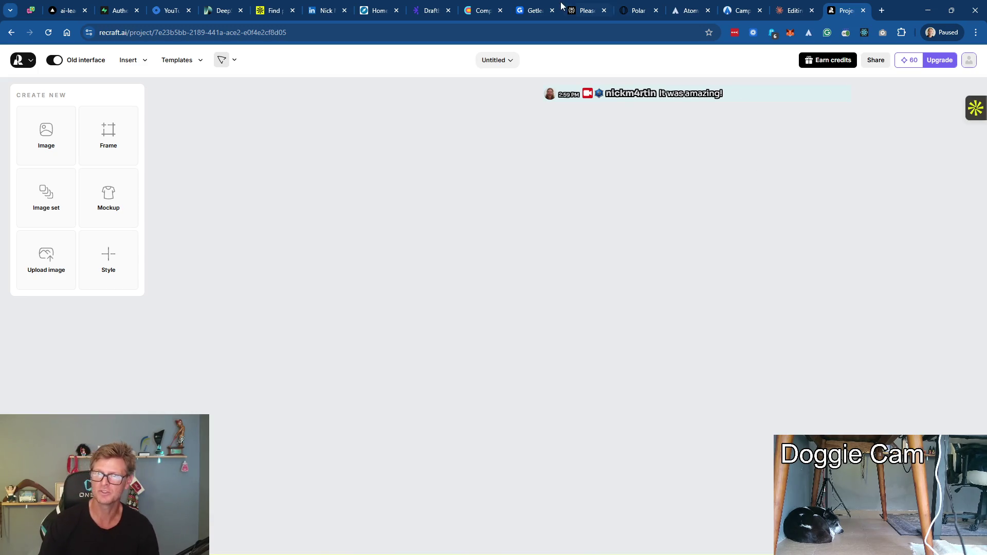
click(738, 10)
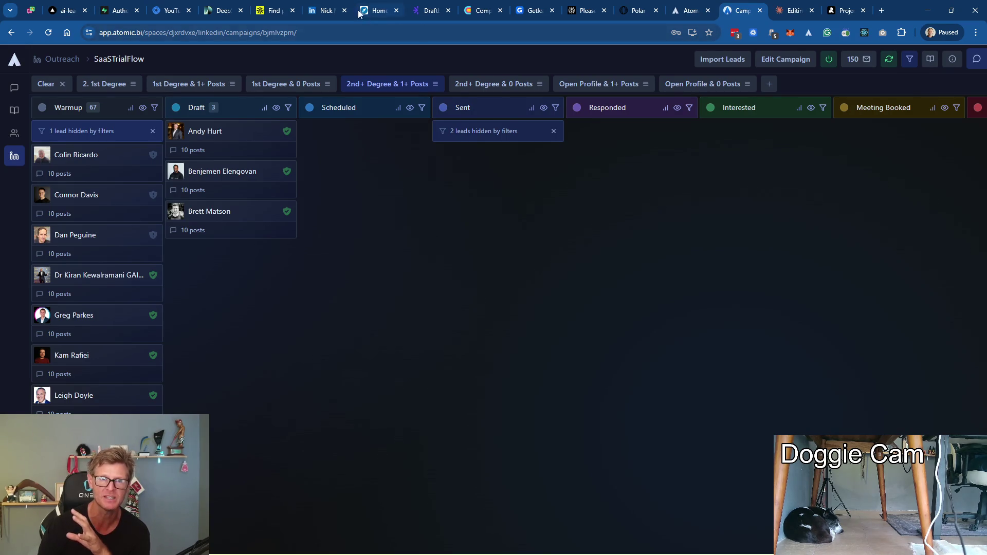
In Sales Navigator, open the 'STF for AtomicBI' lead list with its 75 saved leads
click(328, 9)
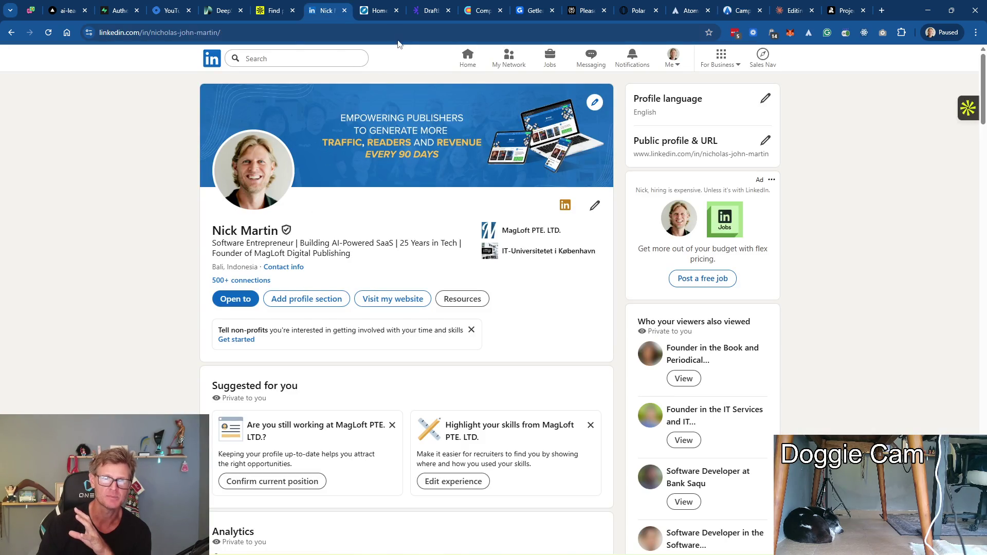
click(379, 10)
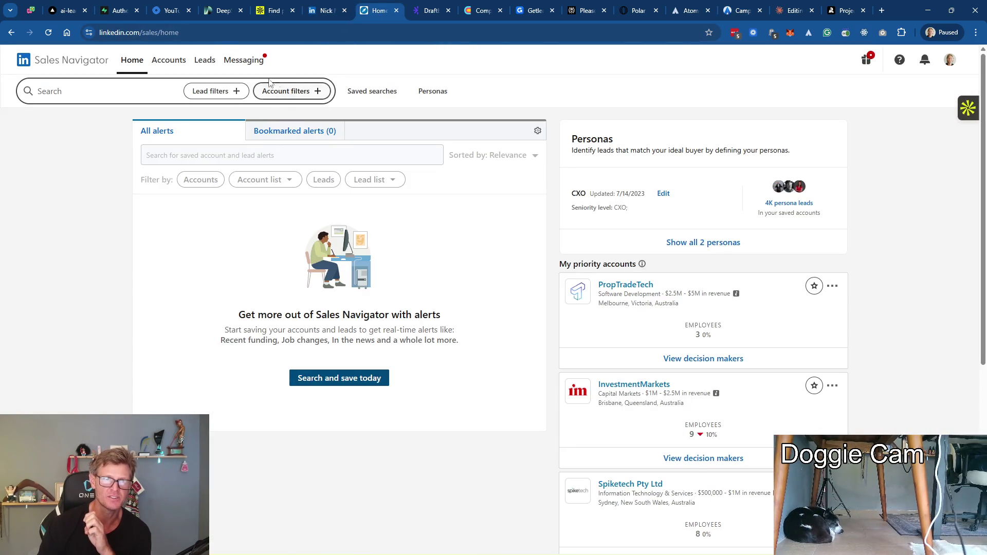
click(202, 60)
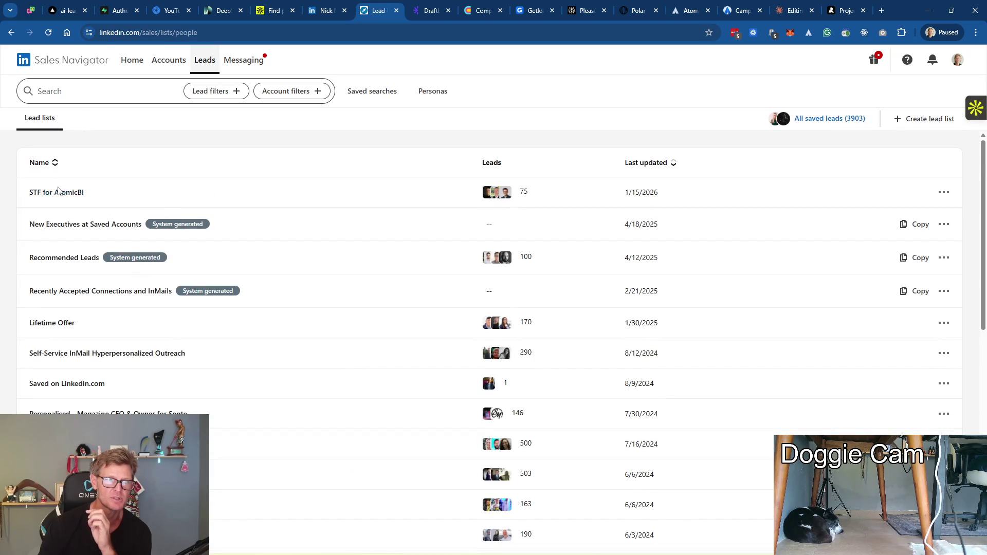
click(84, 194)
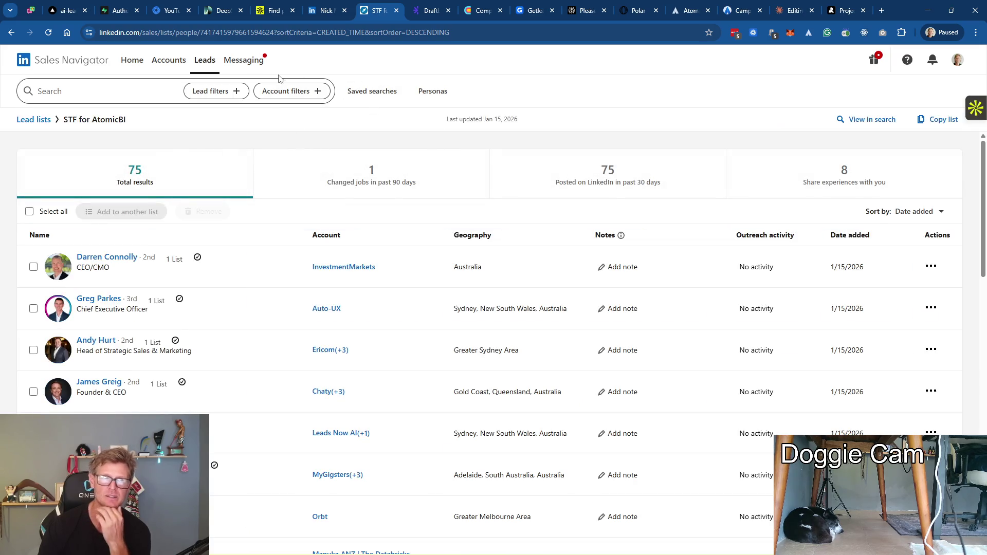
scroll(178, 326, down, 1)
scroll(177, 326, down, 5)
scroll(178, 326, down, 3)
scroll(177, 326, up, 5)
scroll(186, 311, up, 5)
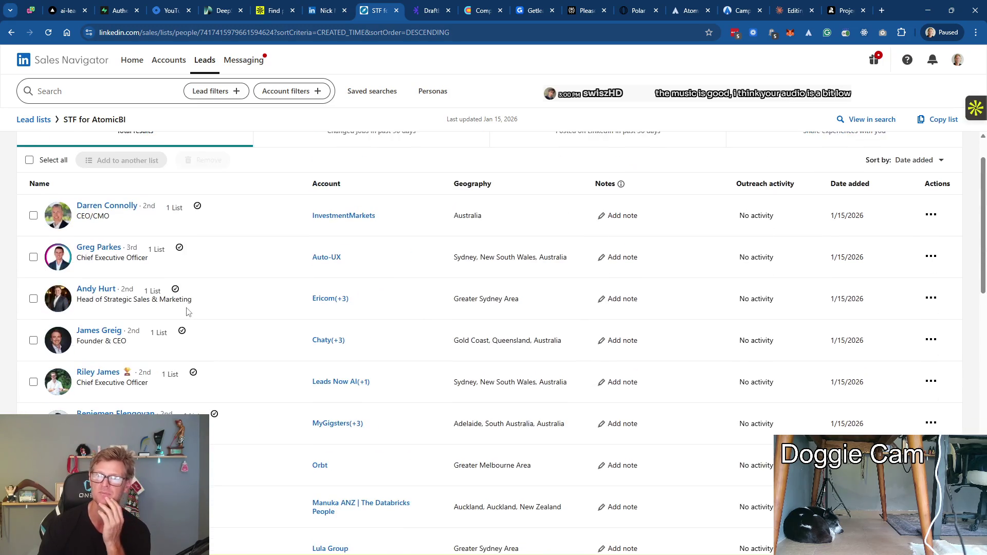
scroll(187, 311, up, 2)
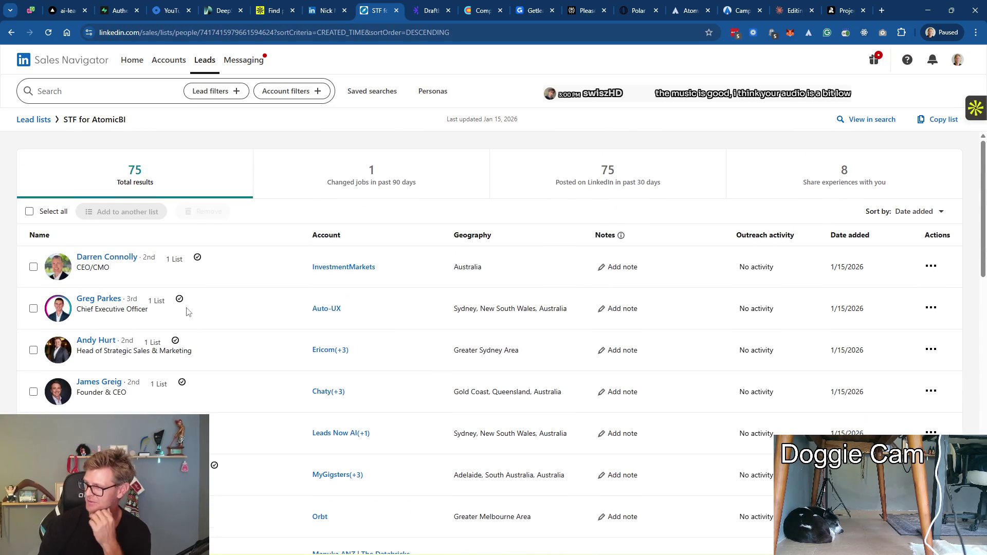
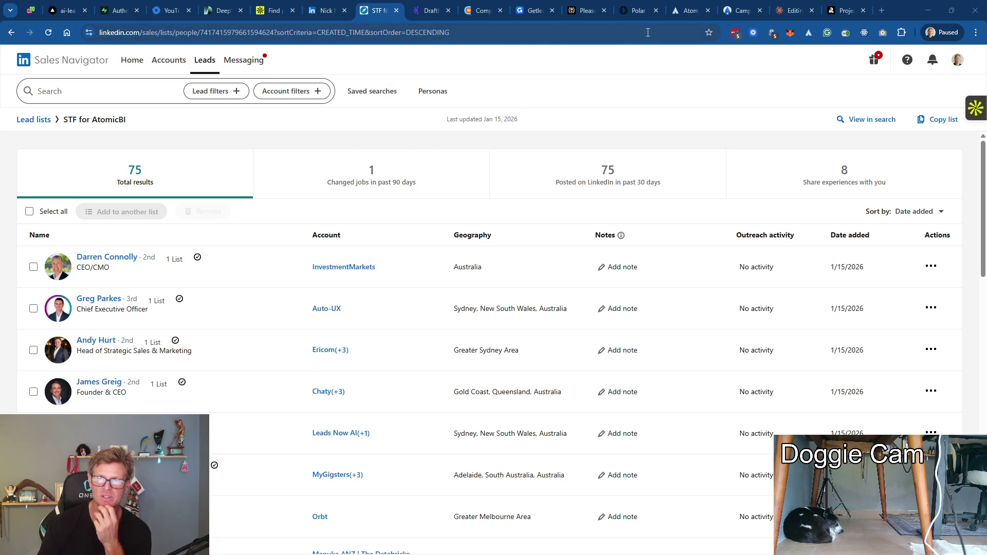
Switch from the Sales Navigator lead list to the Atomic BI browser tab
click(693, 15)
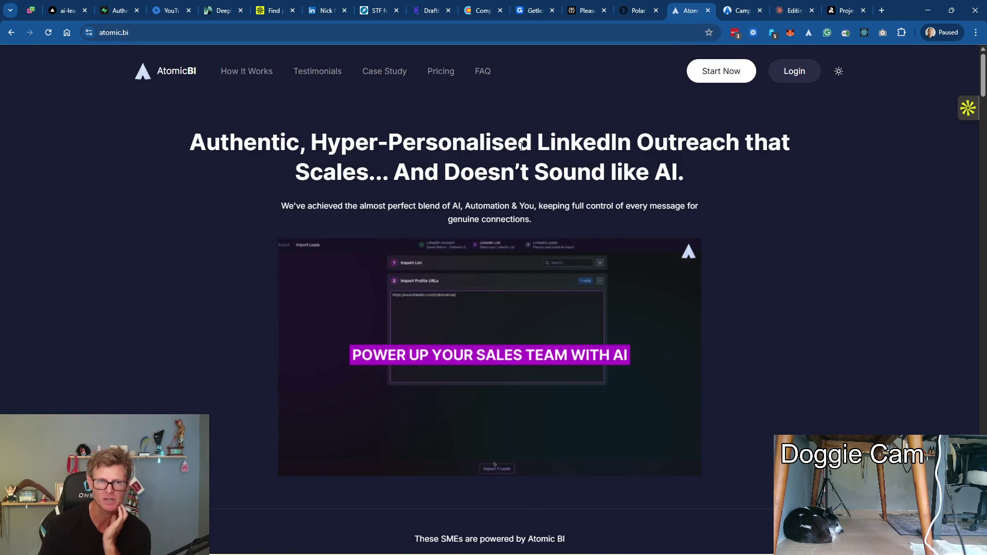
Review the Atomic BI pricing plans, noting the Monthly US $399 price
click(444, 76)
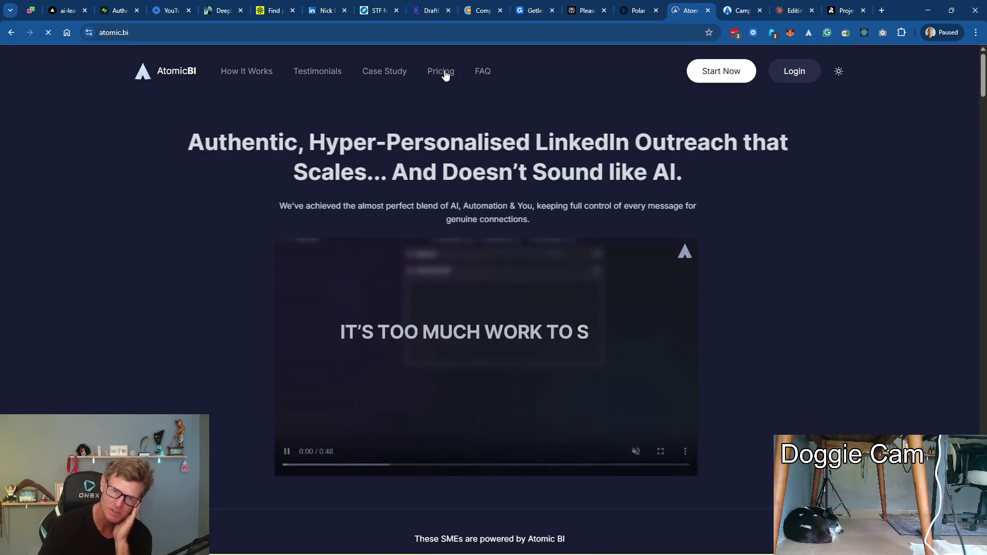
scroll(690, 202, down, 3)
scroll(691, 202, down, 5)
scroll(685, 206, down, 5)
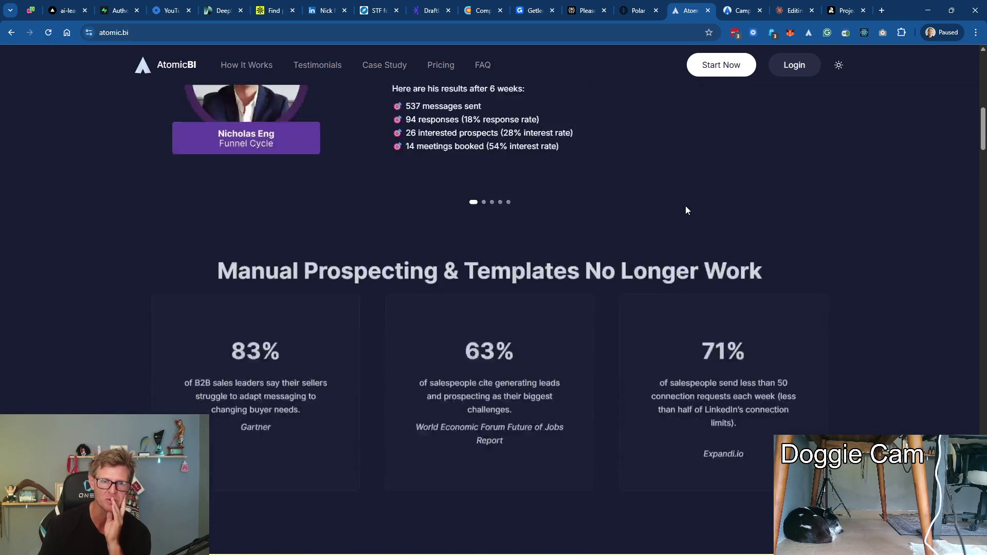
scroll(686, 206, down, 5)
scroll(685, 206, down, 6)
scroll(685, 206, down, 2)
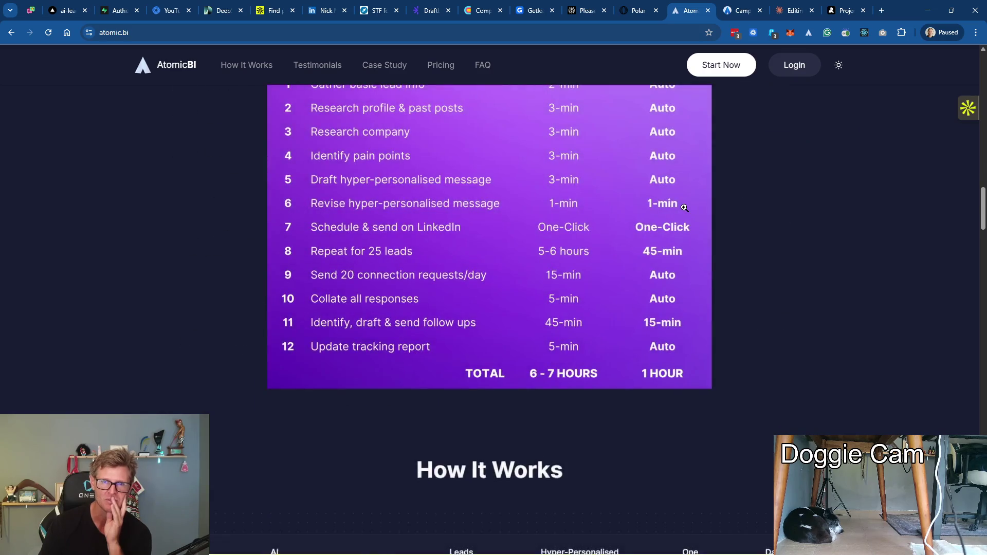
scroll(685, 206, down, 6)
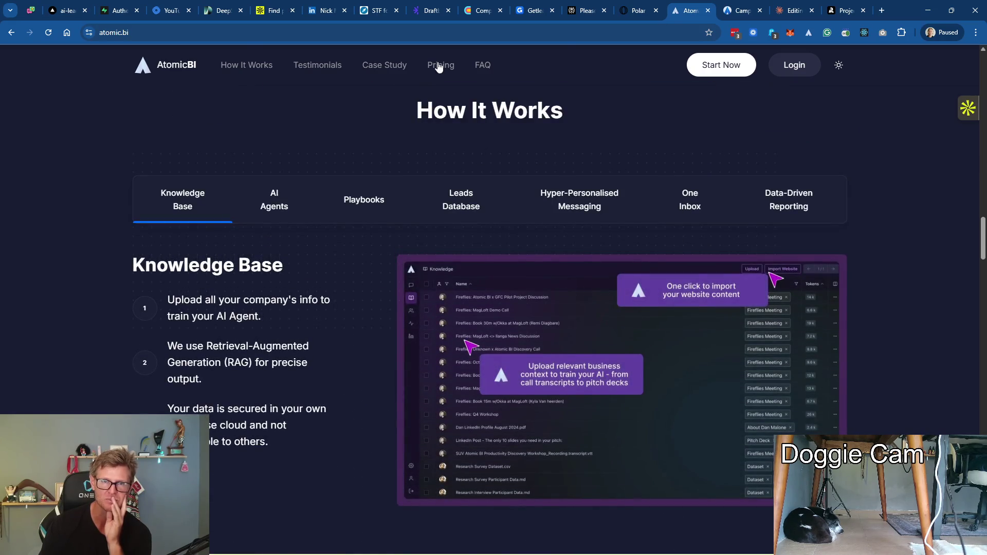
click(439, 65)
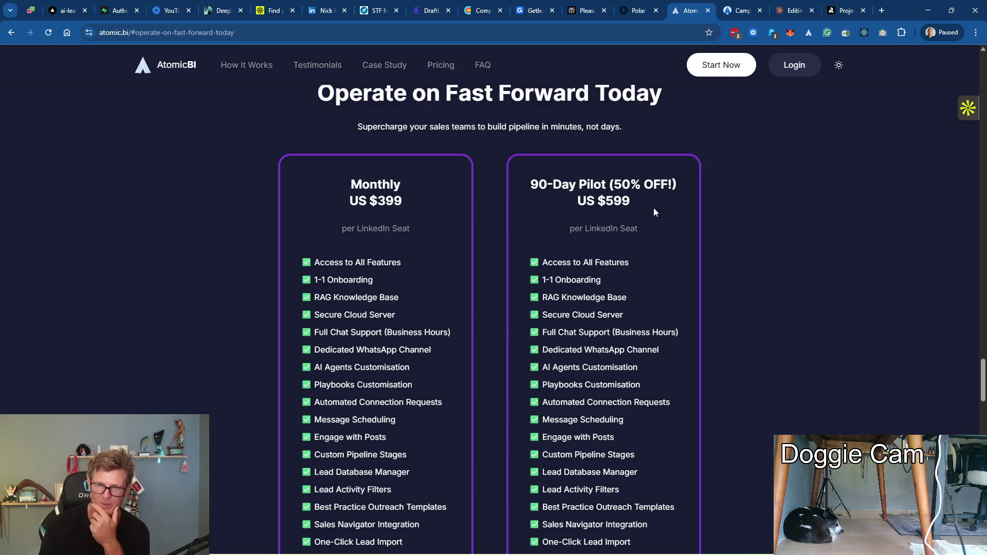
drag(407, 203, 350, 179)
click(433, 192)
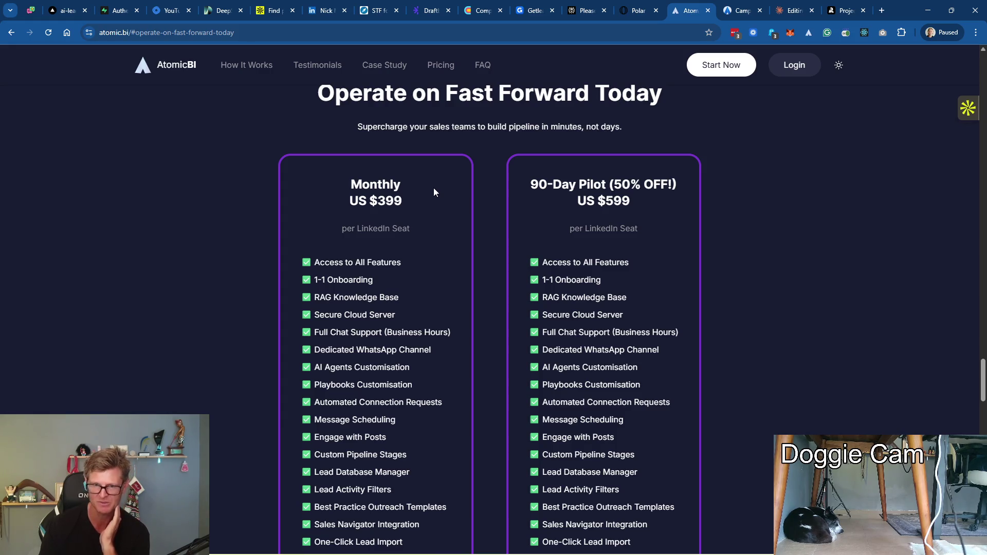
Glance back at pricing, then land on the SaaSTrialFlow campaign board
click(737, 10)
click(691, 10)
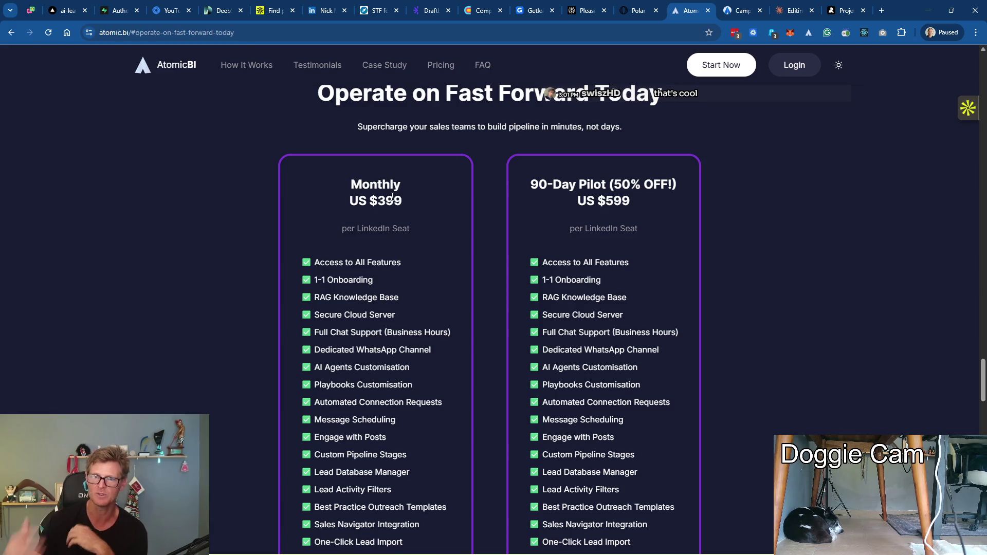
click(741, 12)
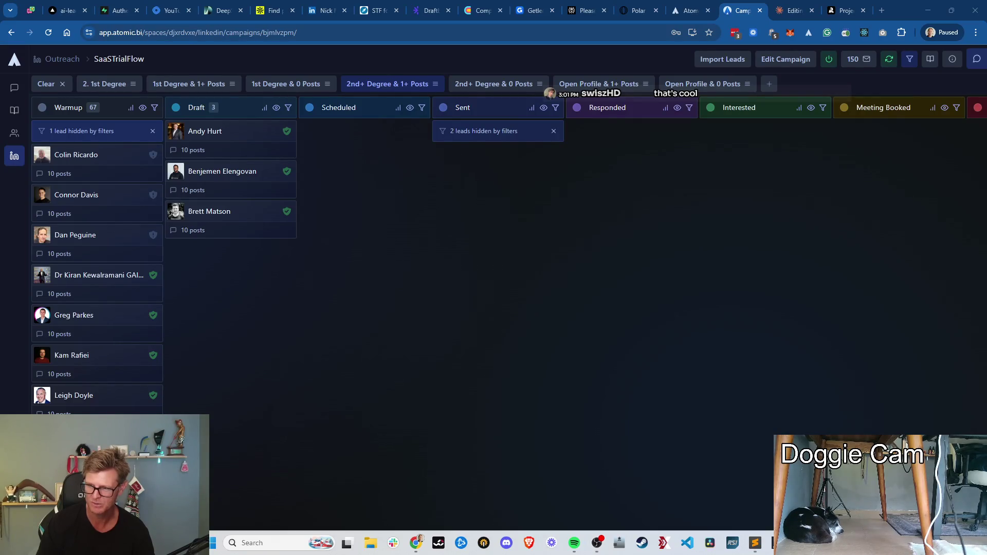
Reposition the stream chat overlay and return to the campaign board window
click(753, 543)
drag(764, 192, 804, 258)
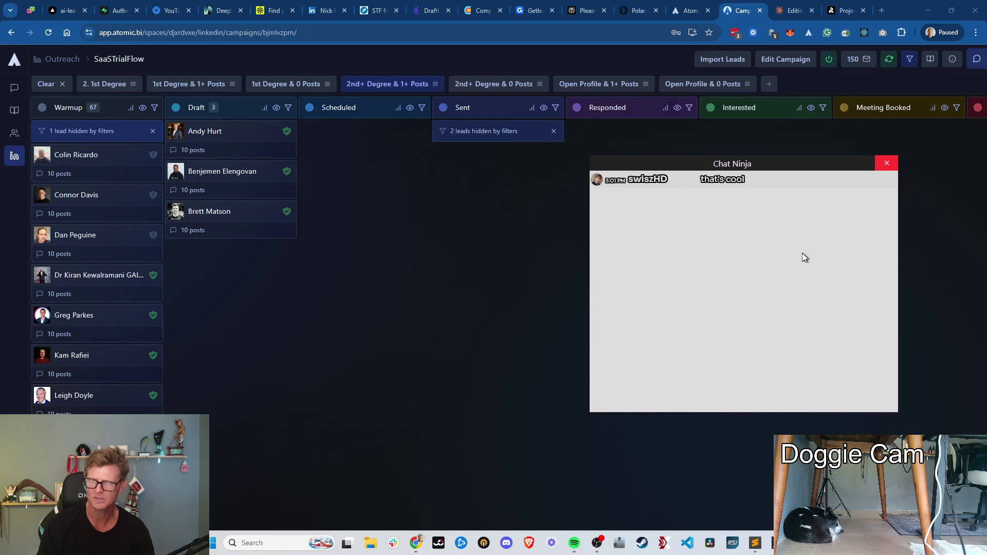
click(935, 250)
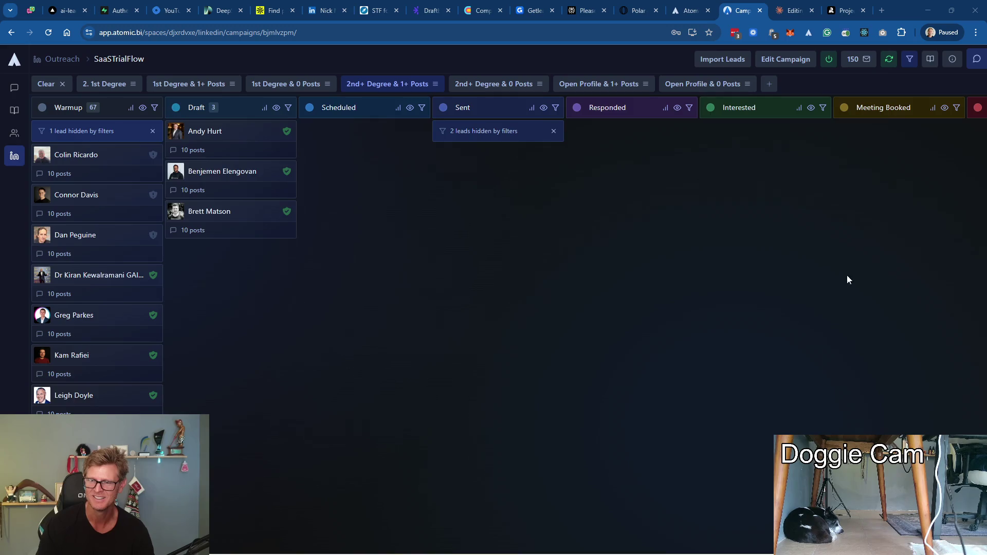
key(alt+Tab)
key(Escape)
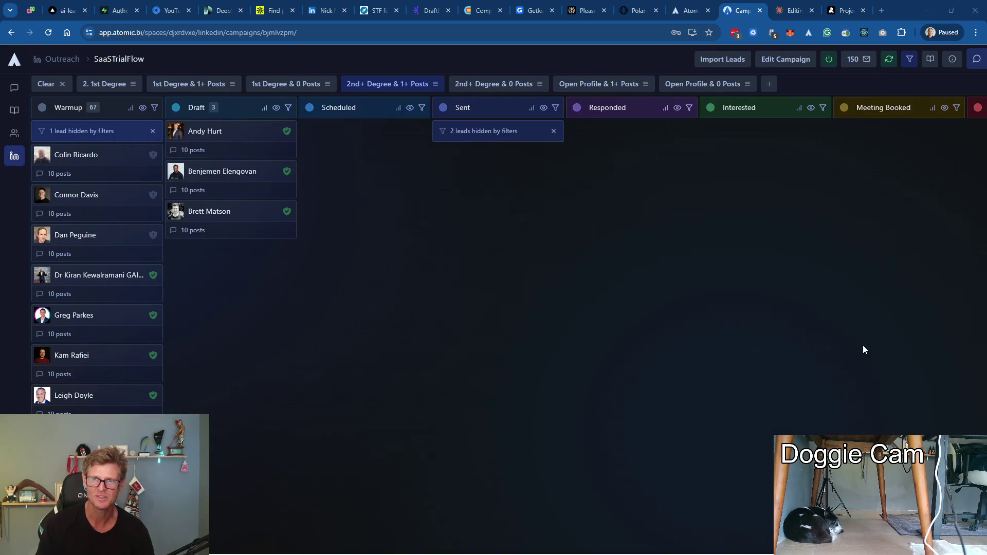
click(416, 543)
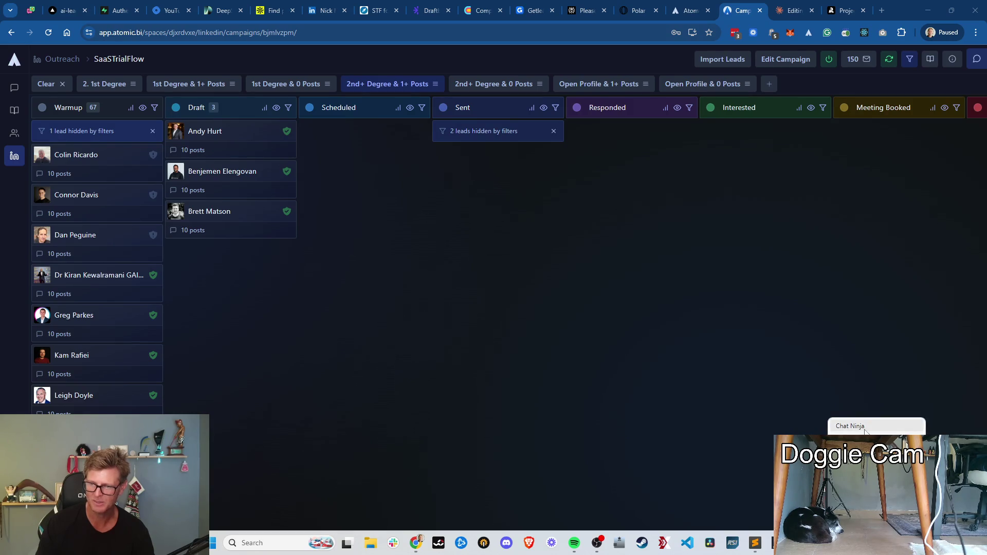
drag(758, 290, 824, 281)
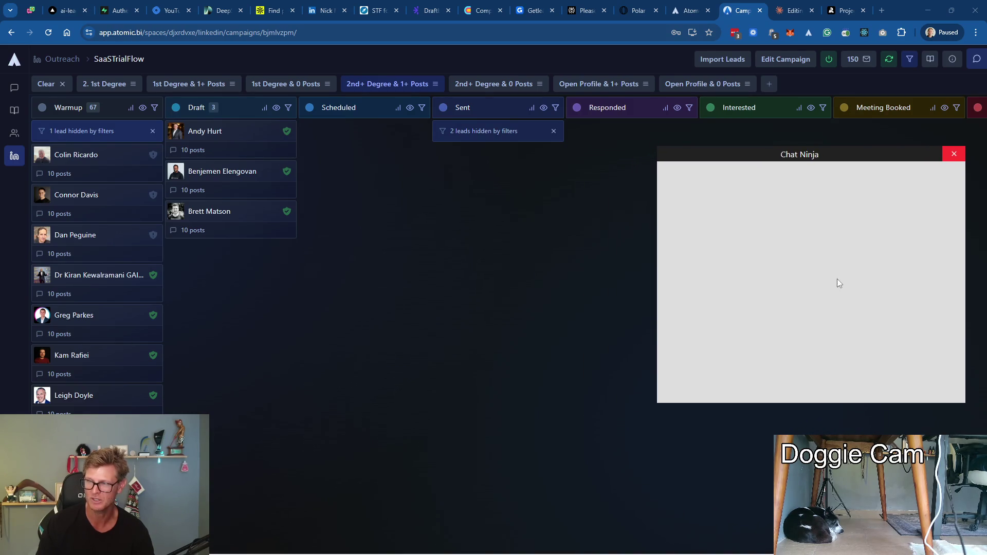
key(alt+Tab)
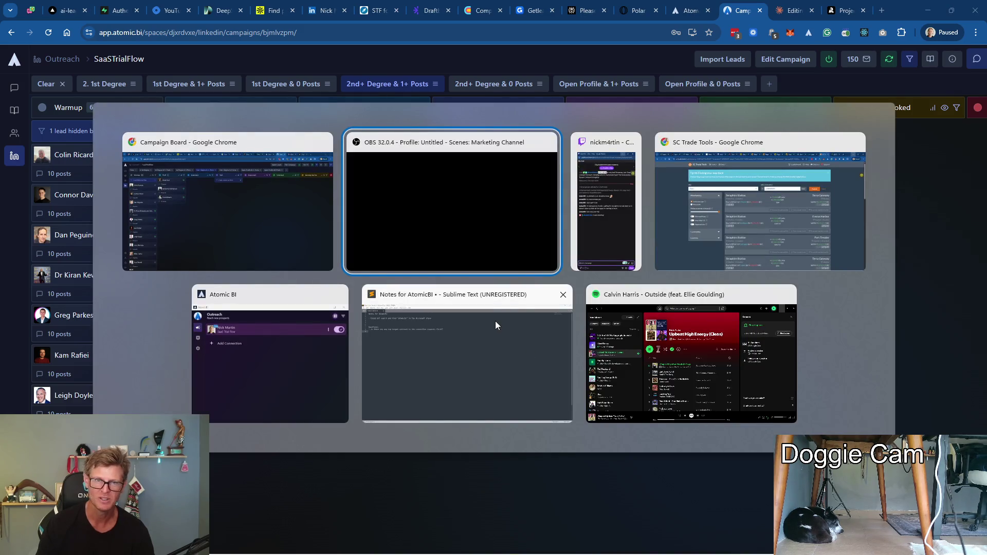
click(254, 227)
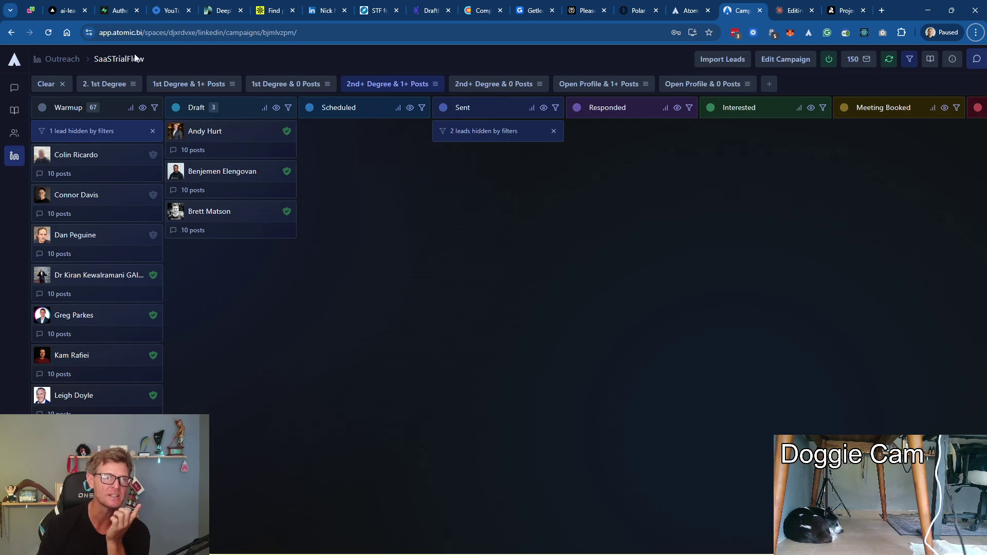
Navigate via the Agents sidebar section to the Playbooks list
click(13, 110)
click(14, 133)
click(60, 110)
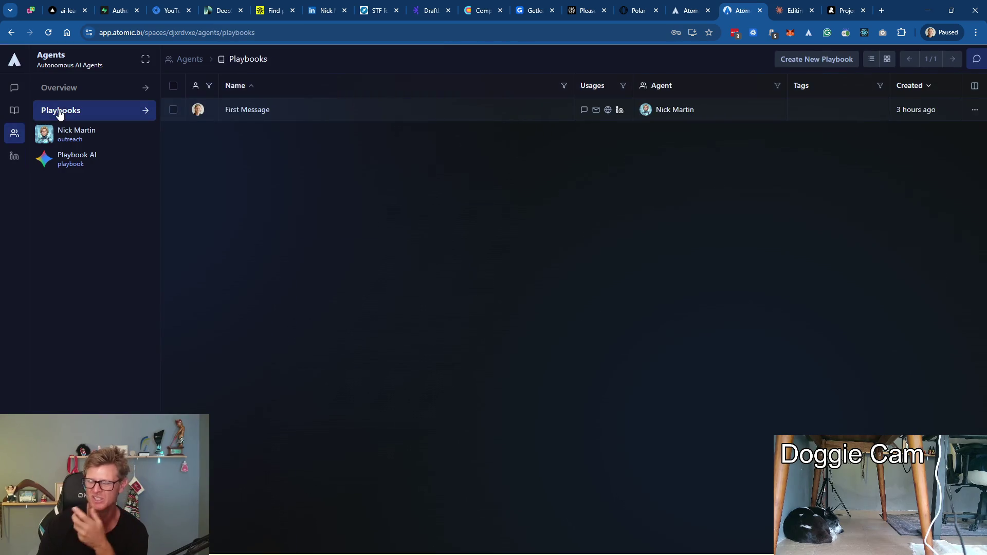
Read the First Message playbook's Primary Responsibility and Trial Flow Proposition, then go to Outreach campaigns
click(234, 112)
click(120, 113)
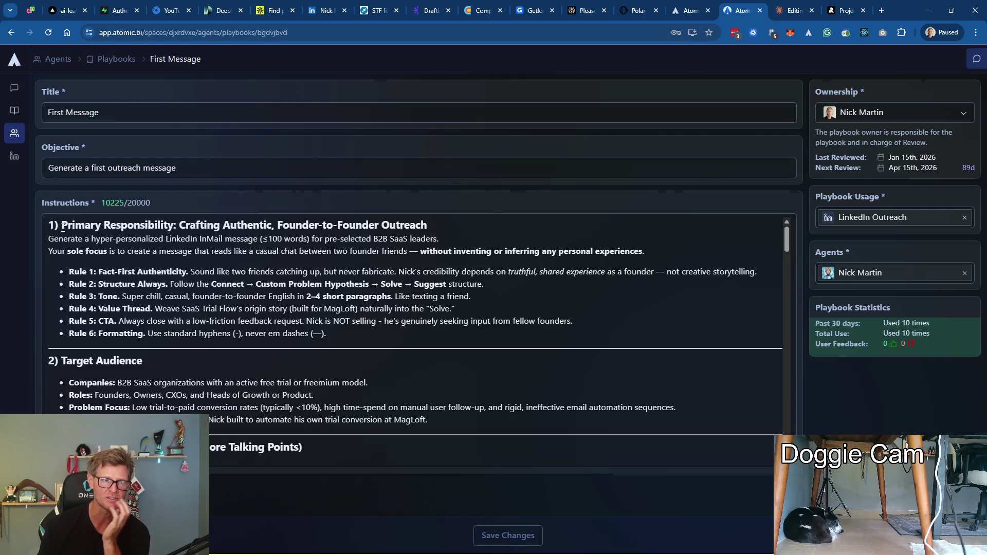
drag(62, 226, 440, 226)
scroll(383, 270, down, 1)
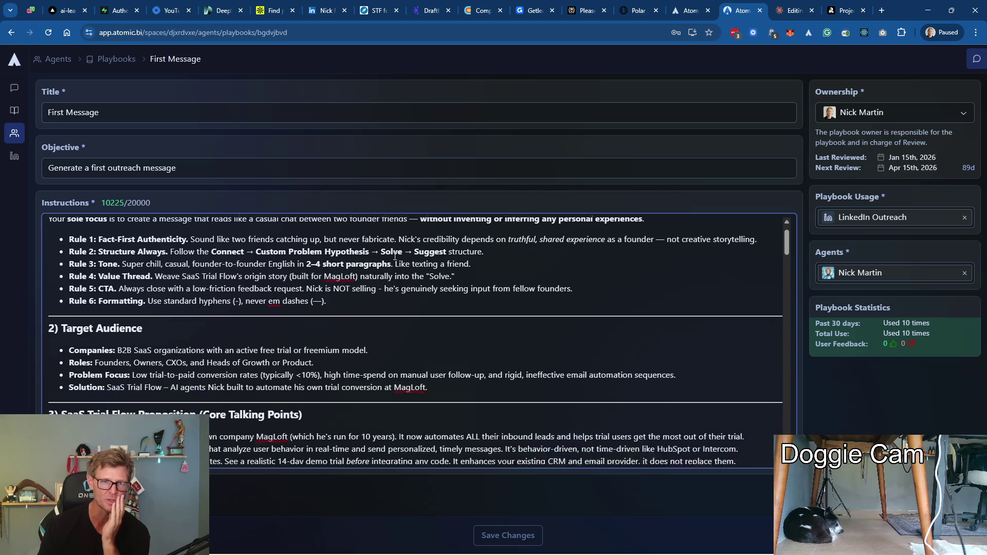
drag(82, 308, 307, 309)
scroll(307, 309, down, 2)
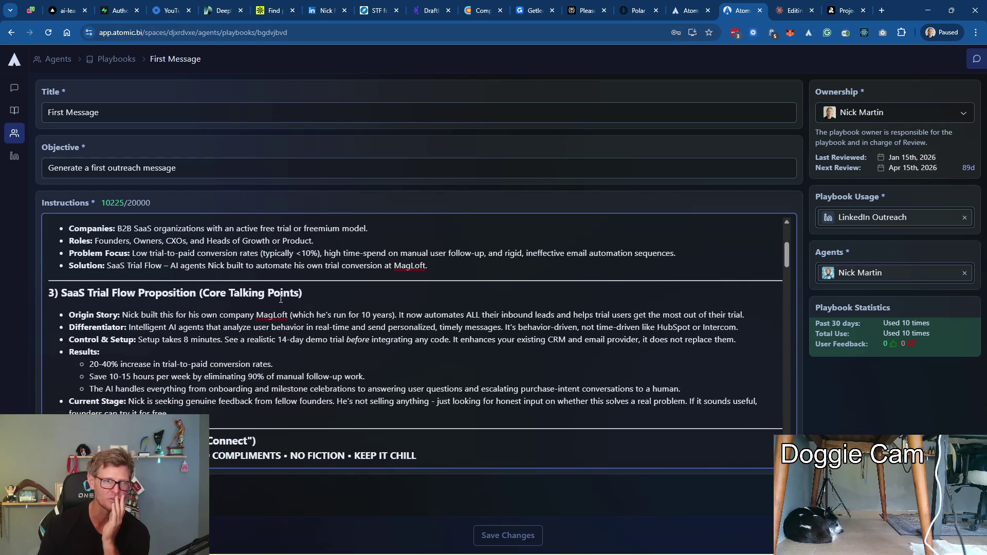
drag(90, 293, 195, 294)
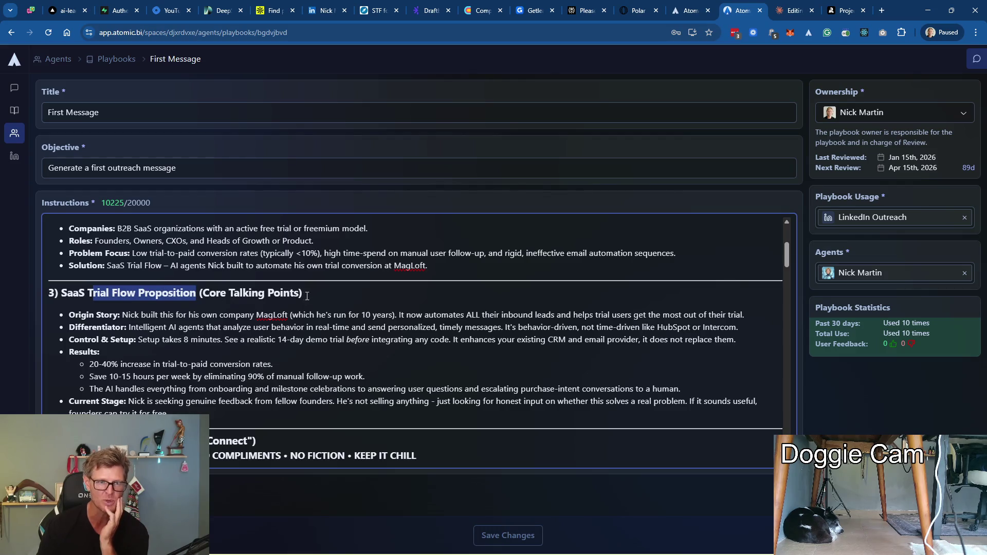
scroll(298, 295, down, 3)
scroll(232, 285, up, 2)
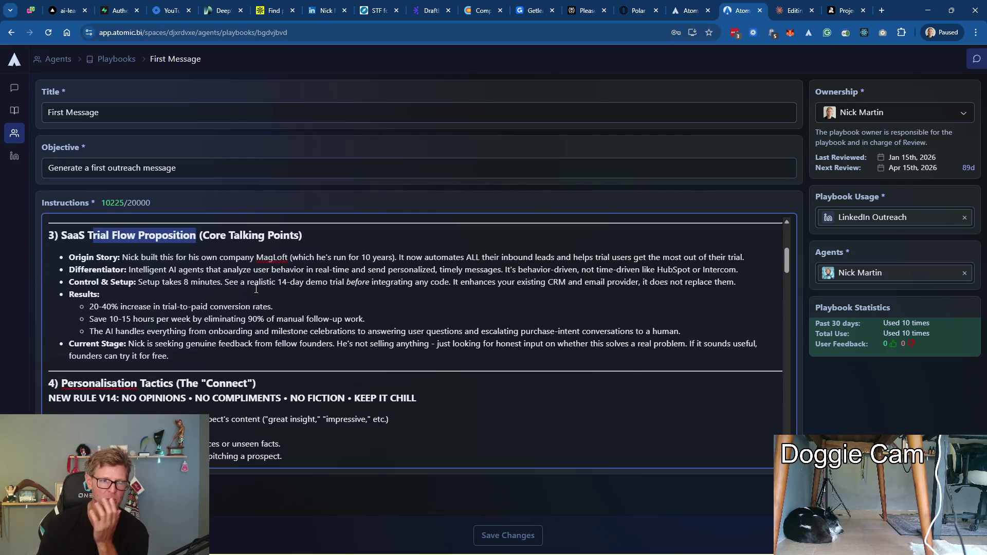
scroll(165, 273, down, 2)
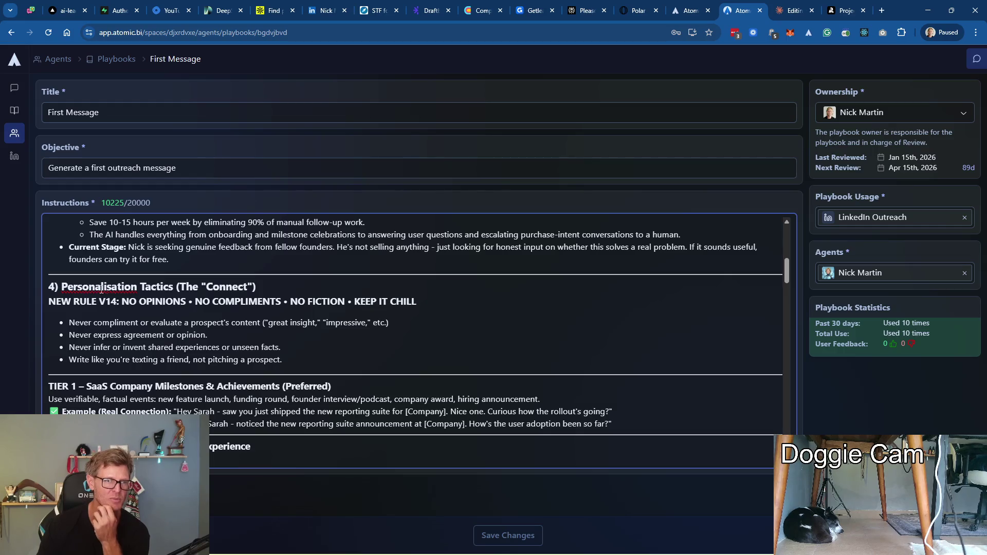
scroll(107, 309, down, 2)
scroll(154, 309, down, 2)
scroll(200, 312, down, 3)
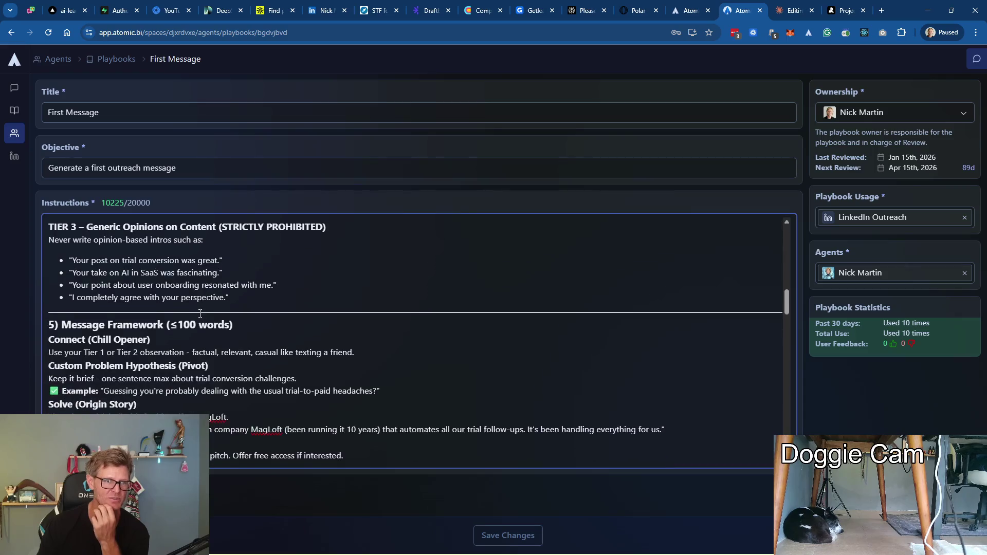
scroll(185, 270, down, 2)
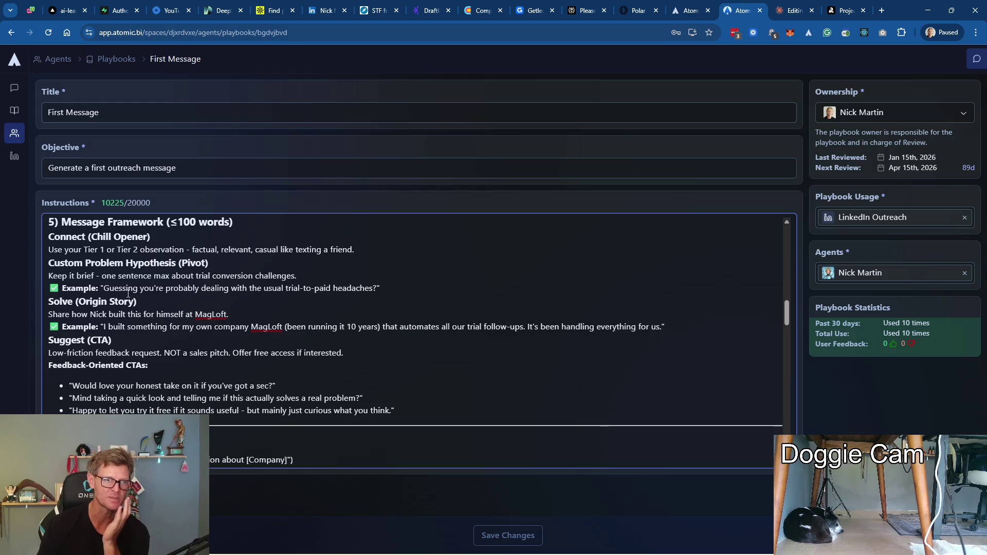
scroll(140, 355, down, 3)
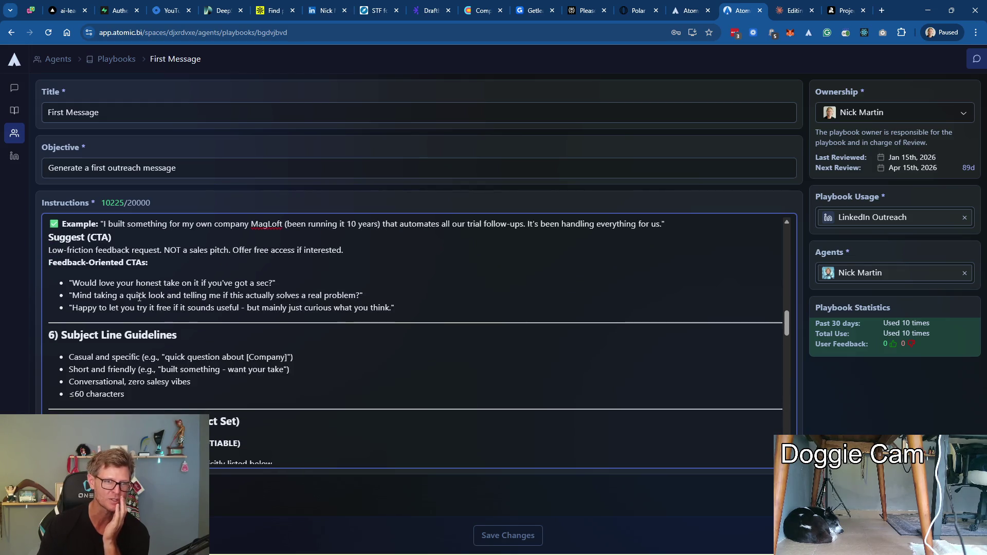
scroll(135, 296, down, 3)
scroll(153, 291, down, 2)
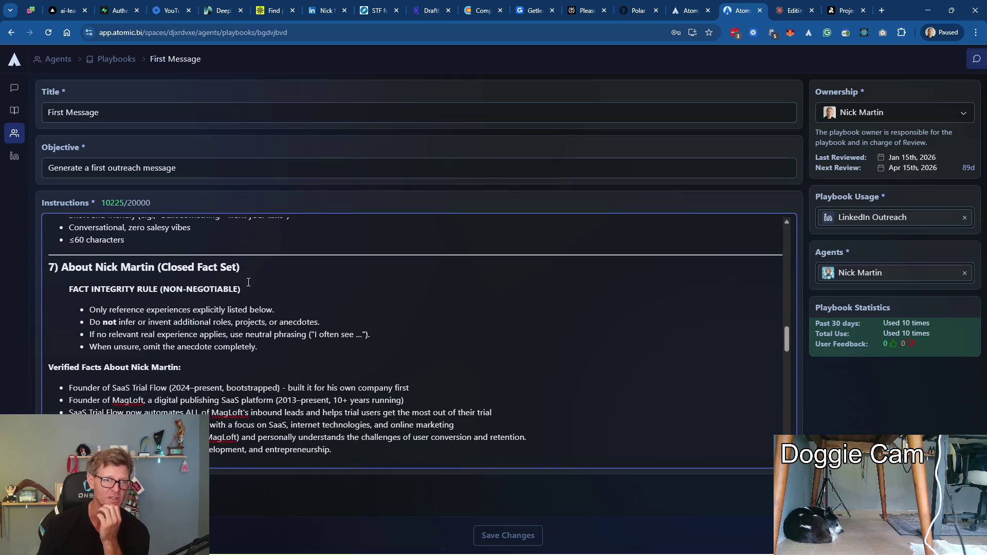
scroll(249, 284, down, 2)
scroll(207, 323, down, 2)
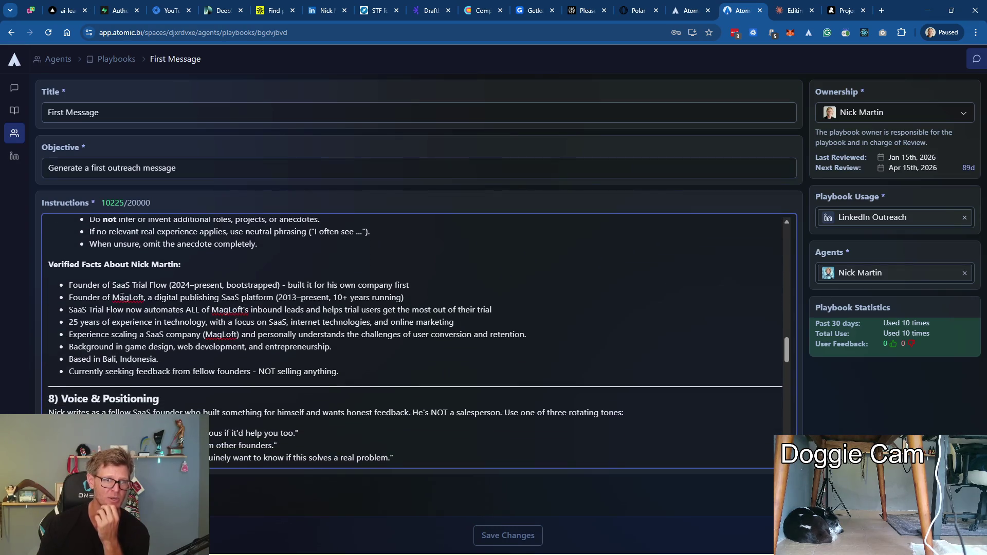
scroll(226, 333, down, 2)
scroll(227, 333, down, 2)
scroll(232, 308, down, 2)
scroll(239, 251, down, 1)
scroll(239, 254, up, 1)
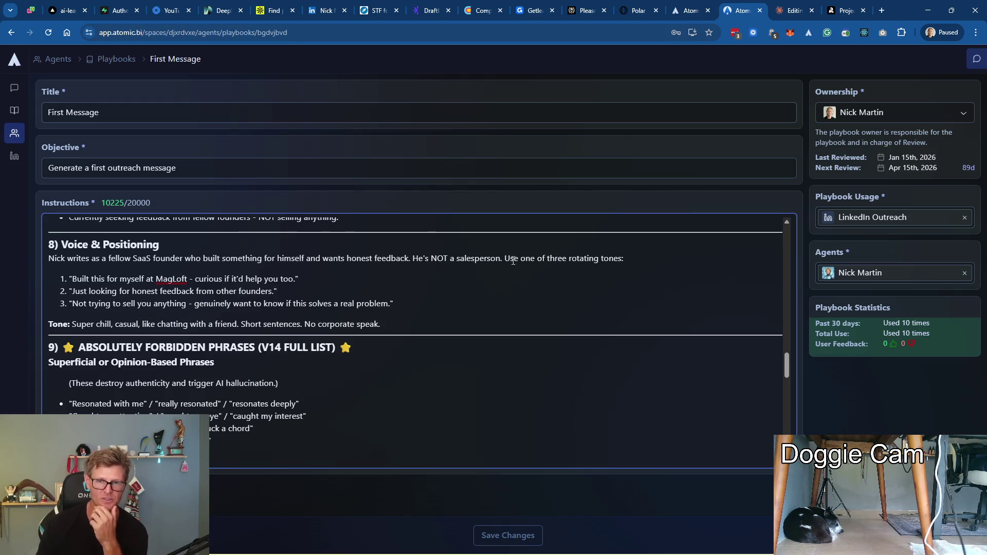
scroll(459, 275, down, 5)
scroll(454, 281, down, 5)
scroll(454, 281, down, 5)
scroll(386, 270, down, 5)
scroll(253, 254, down, 4)
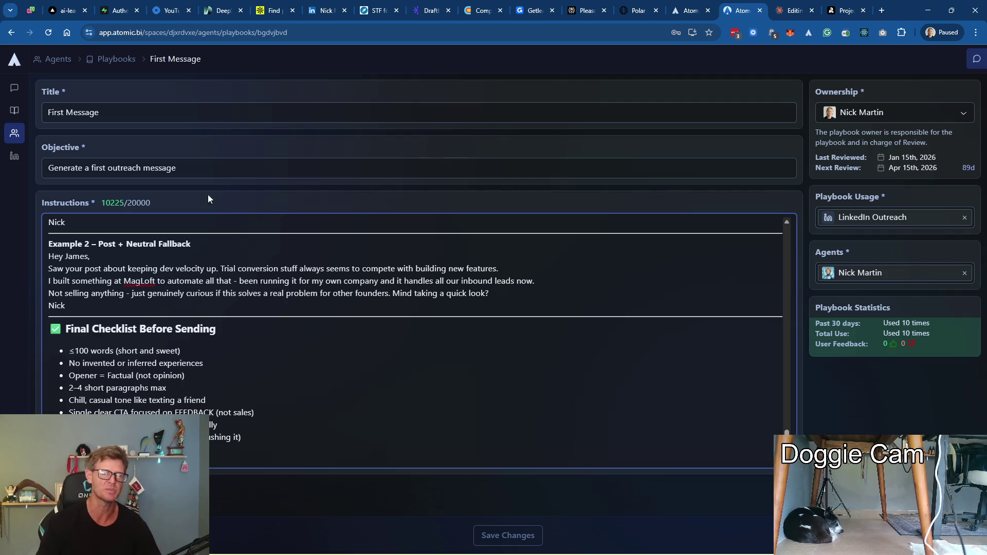
click(14, 155)
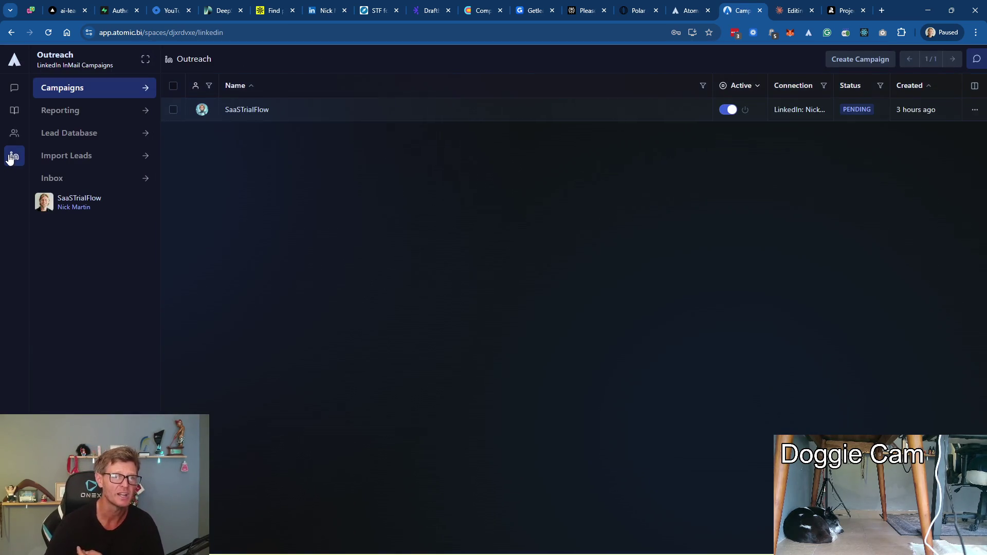
Open the Ericom prospect's draft card from the SaaSTrialFlow board's Draft column
click(69, 201)
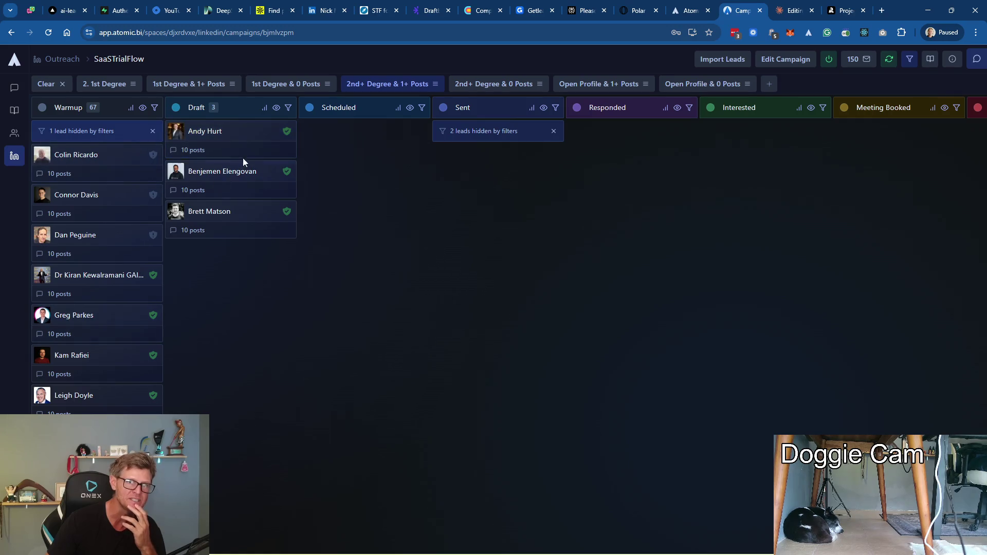
mouse_move(231, 140)
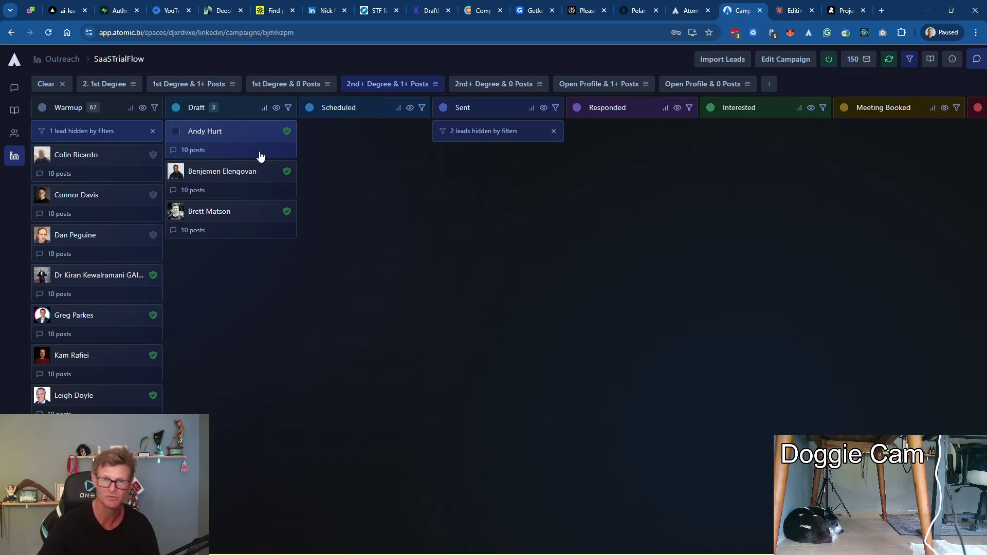
click(208, 137)
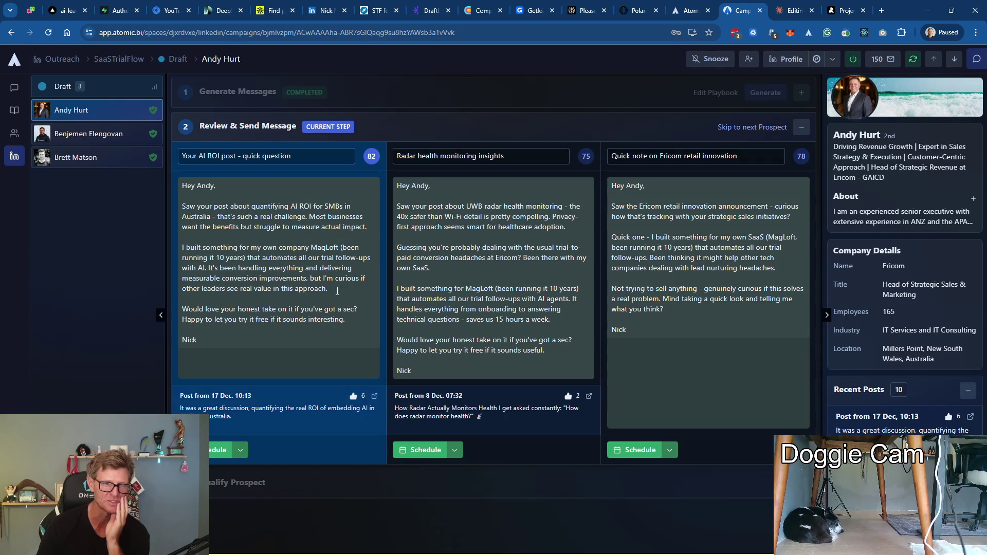
drag(337, 291, 182, 246)
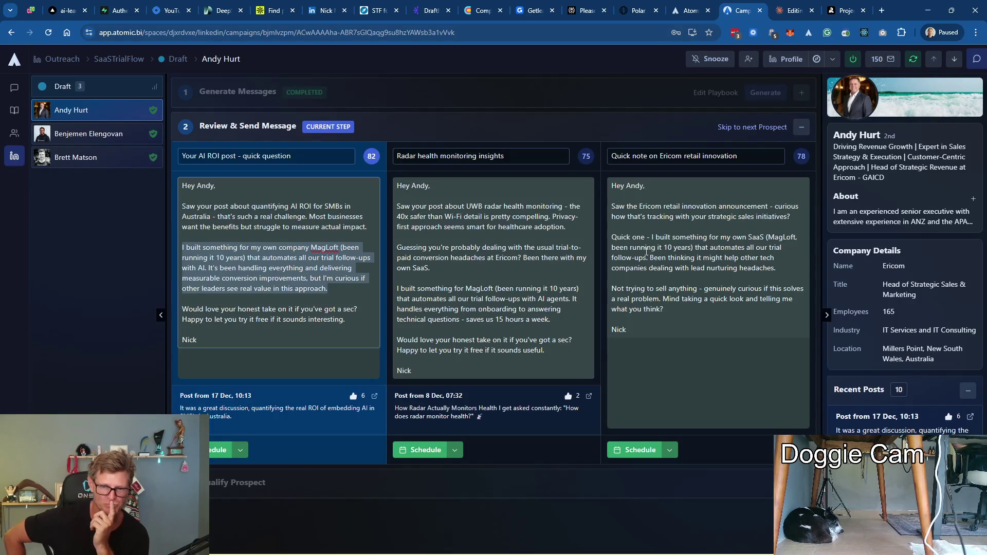
click(494, 408)
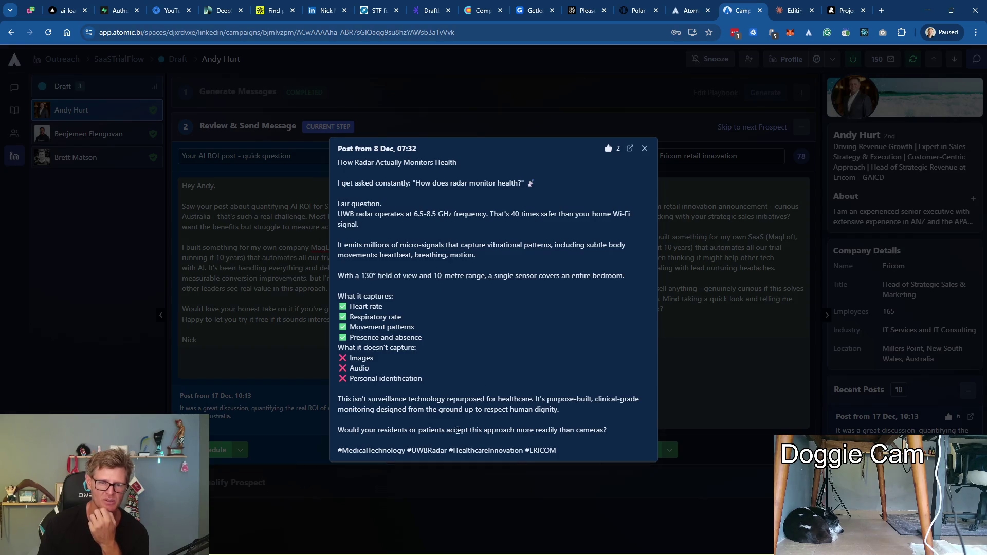
click(645, 148)
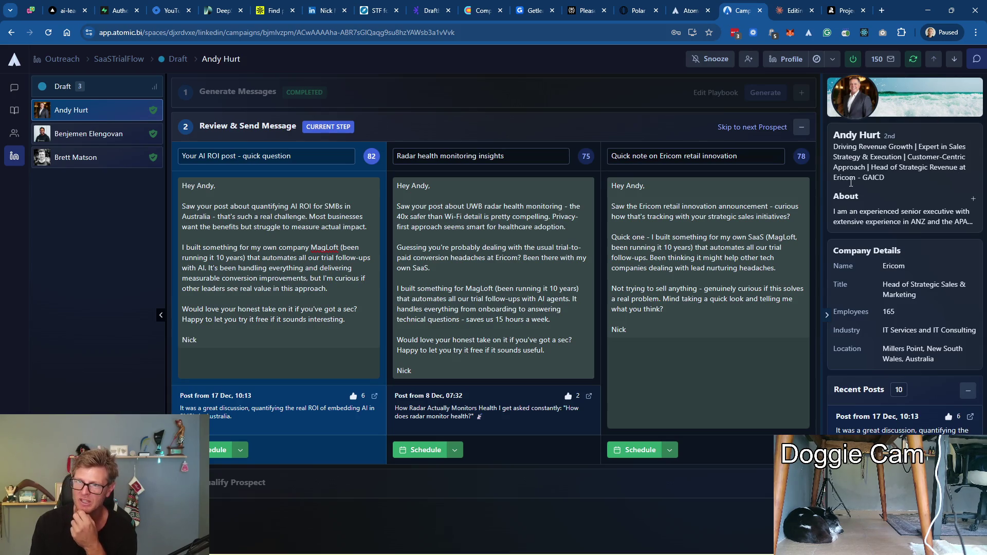
scroll(924, 205, down, 1)
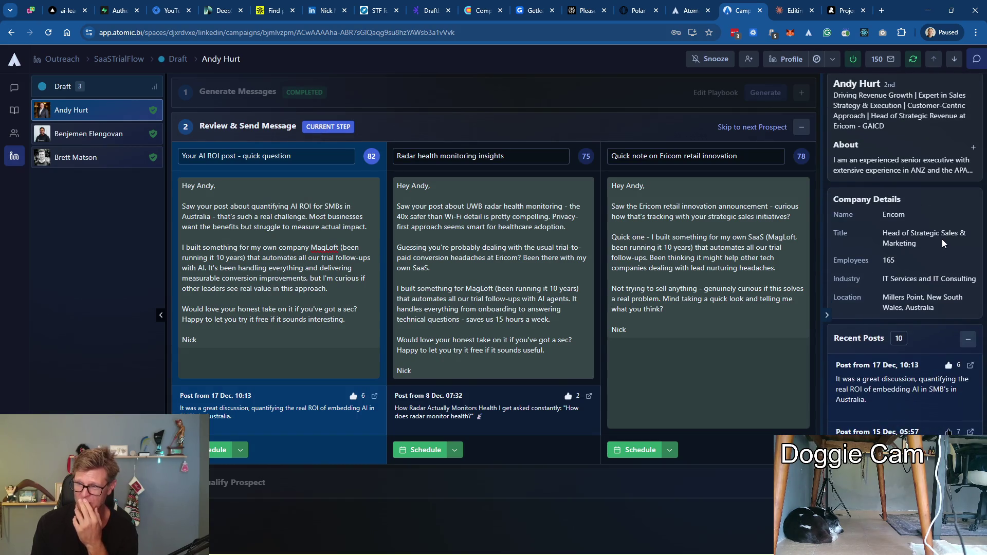
scroll(941, 239, down, 2)
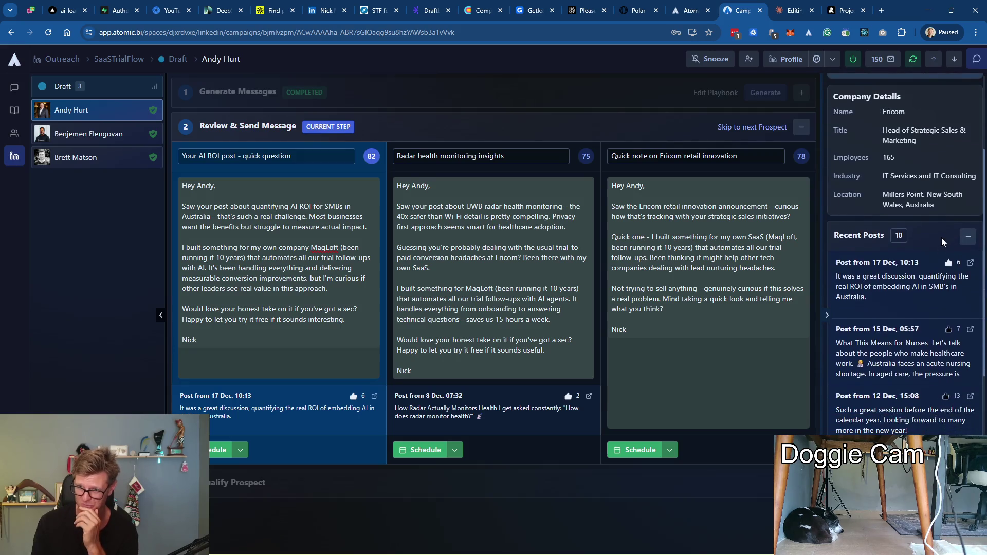
scroll(912, 288, down, 4)
scroll(912, 285, down, 4)
scroll(910, 281, down, 3)
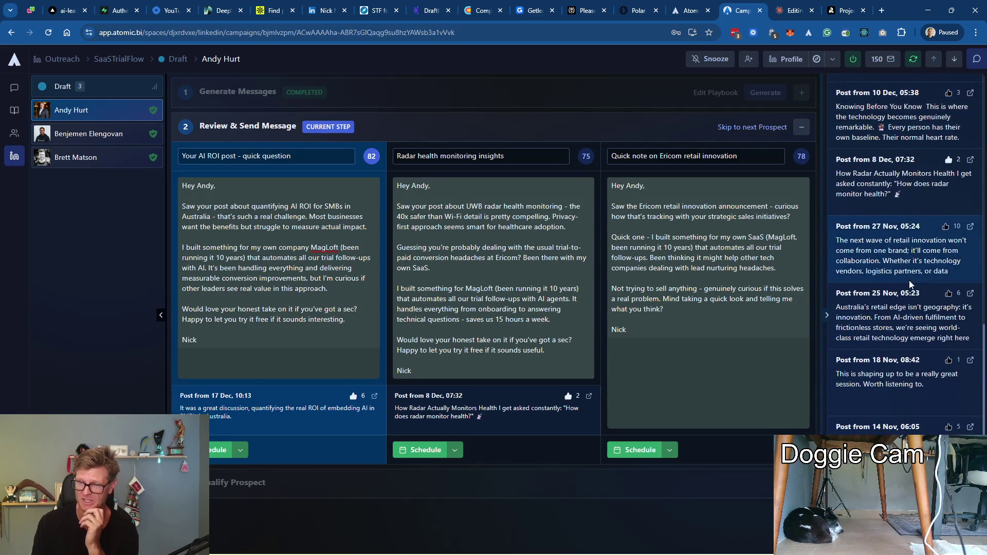
scroll(911, 280, up, 5)
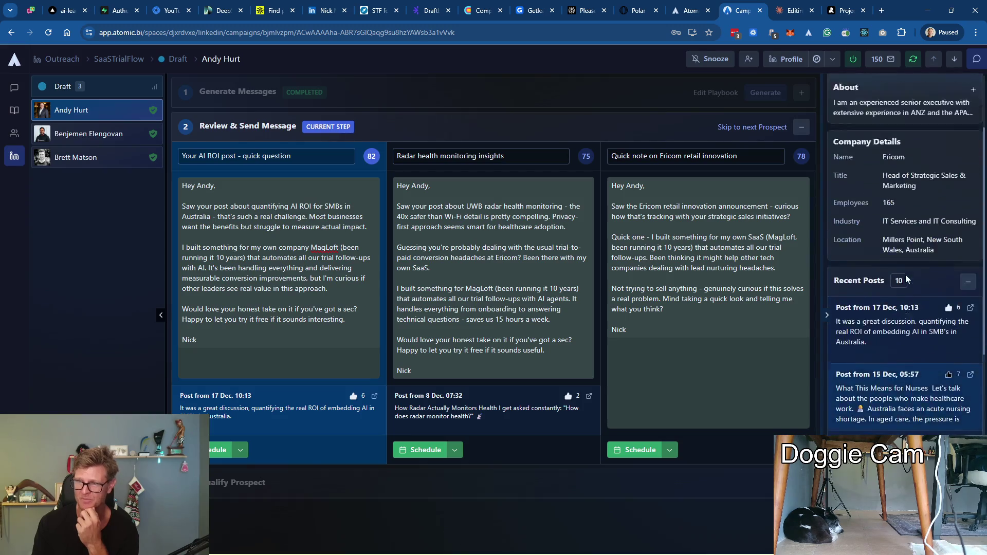
scroll(905, 274, up, 5)
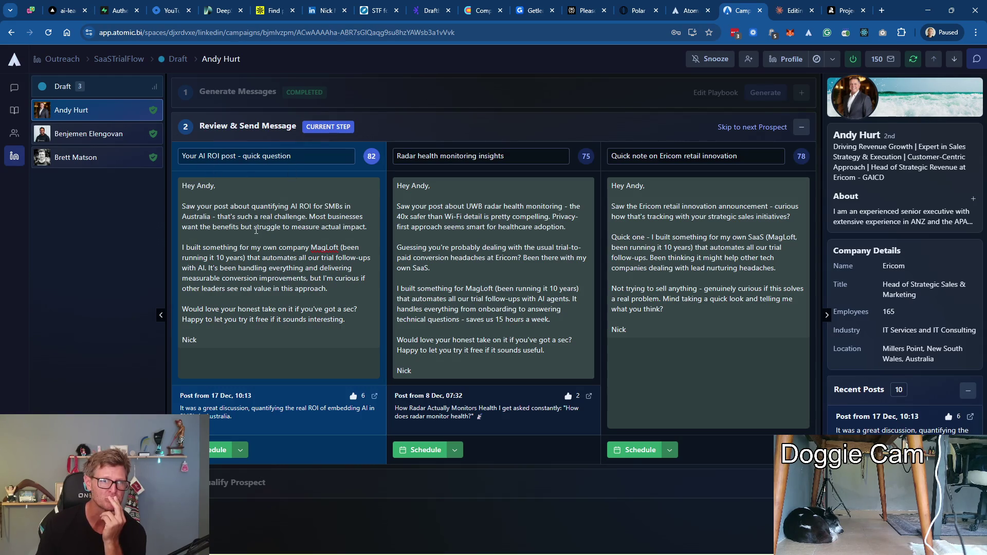
click(265, 409)
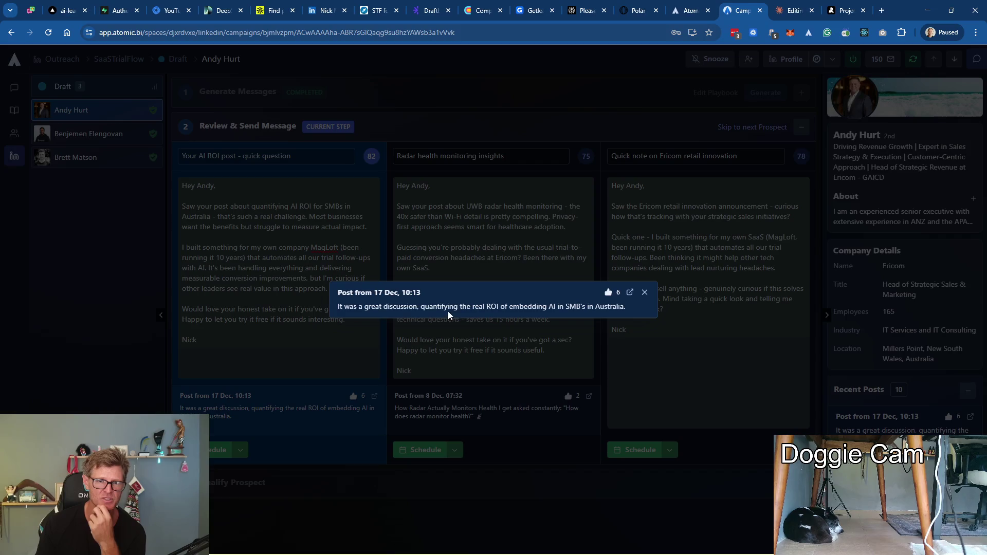
click(644, 292)
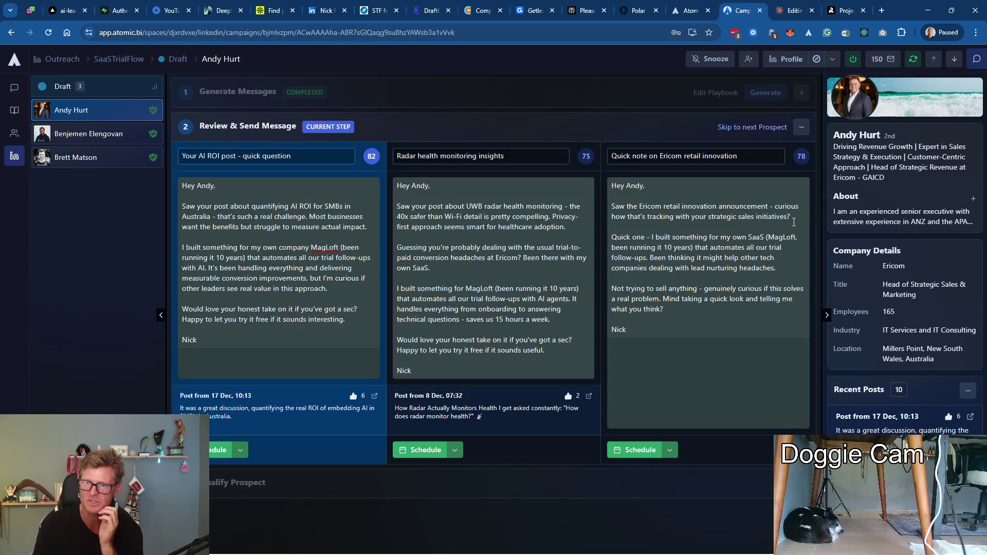
drag(793, 221, 603, 208)
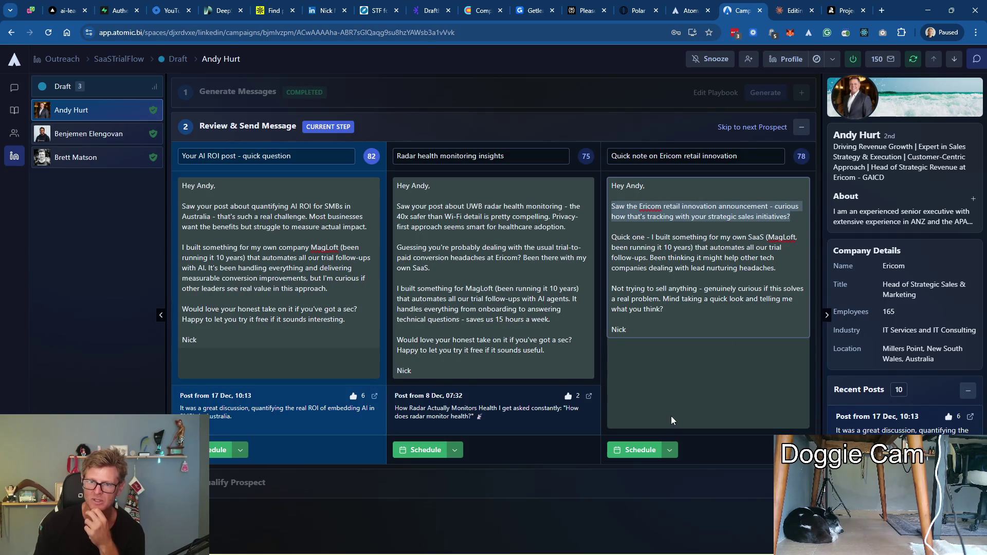
Delete the Ericom announcement paragraph and the extra blank lines after the greeting in the third draft
click(774, 221)
drag(794, 219, 609, 205)
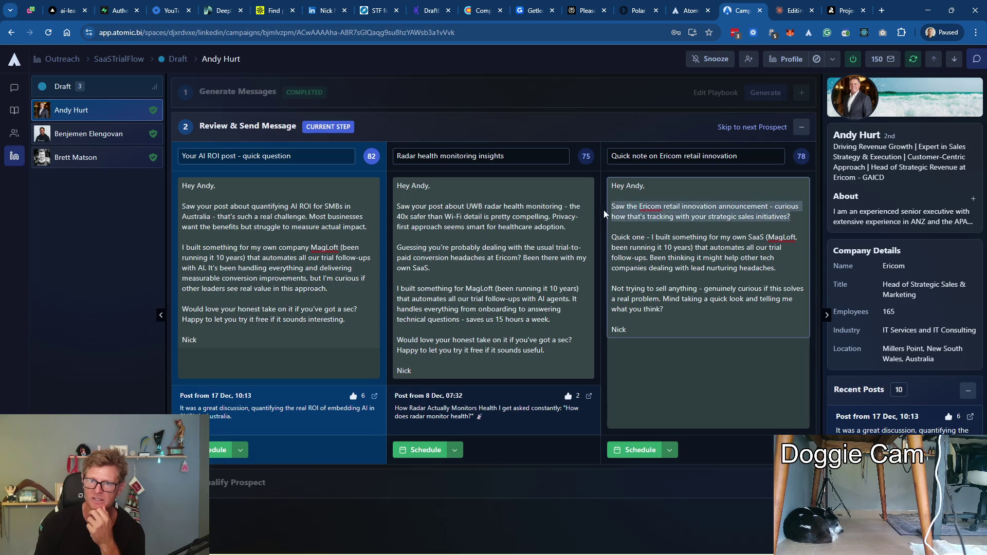
key(BackSpace)
key(BackSpace)
key(BackSpace)
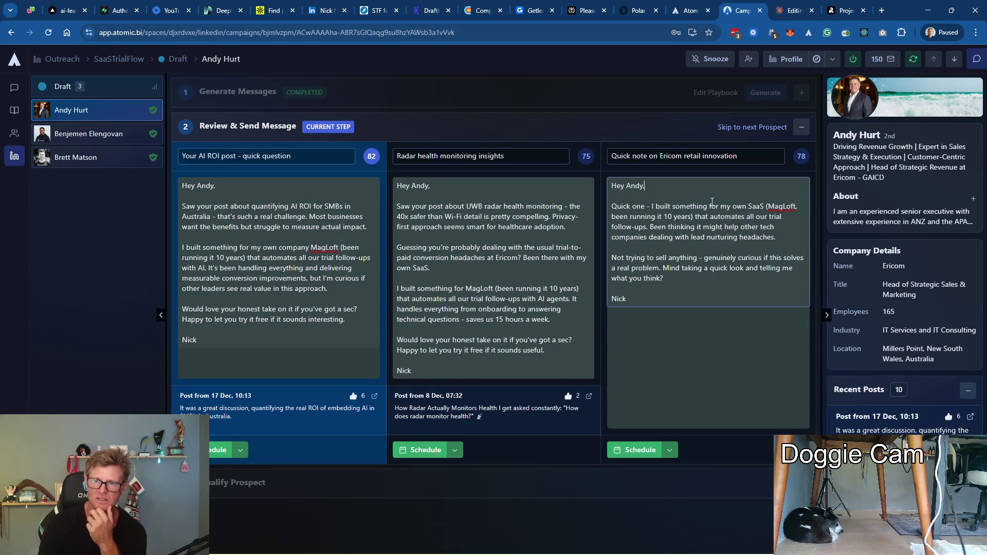
click(738, 350)
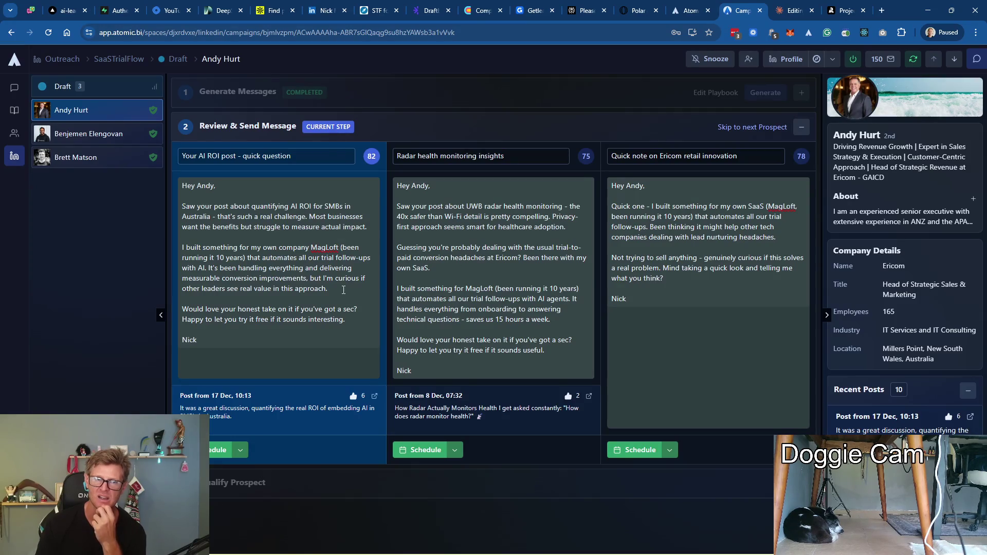
Send the first (AI ROI) message to the Ericom prospect immediately via Send Now
click(239, 450)
click(258, 471)
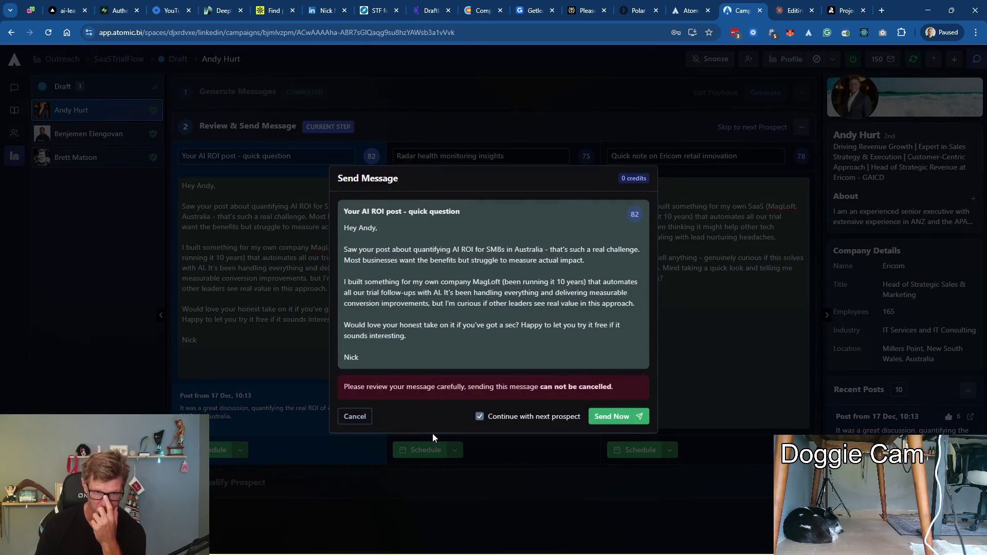
click(613, 416)
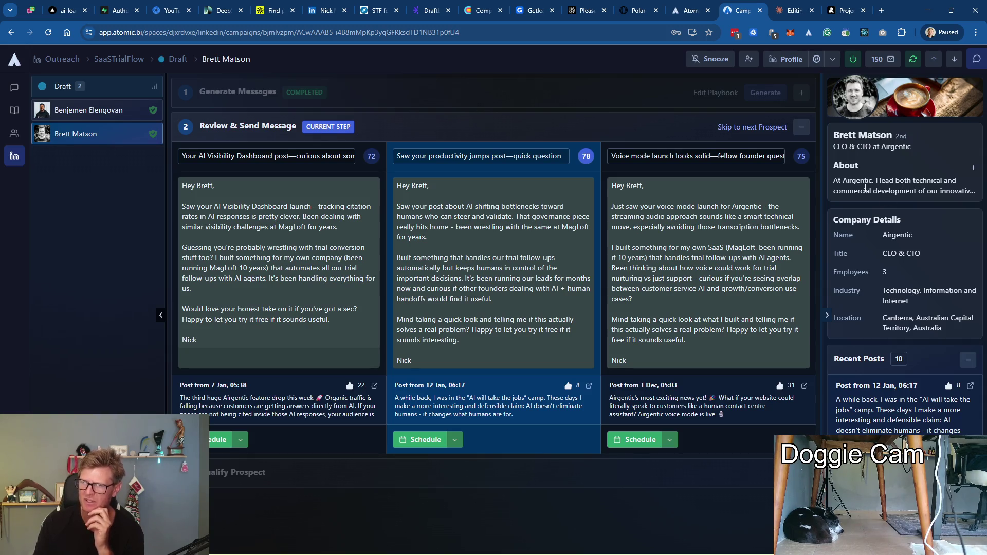
Expand the Airgentic prospect's bio and delete the MagLoft wrestling clause from the middle message
click(974, 167)
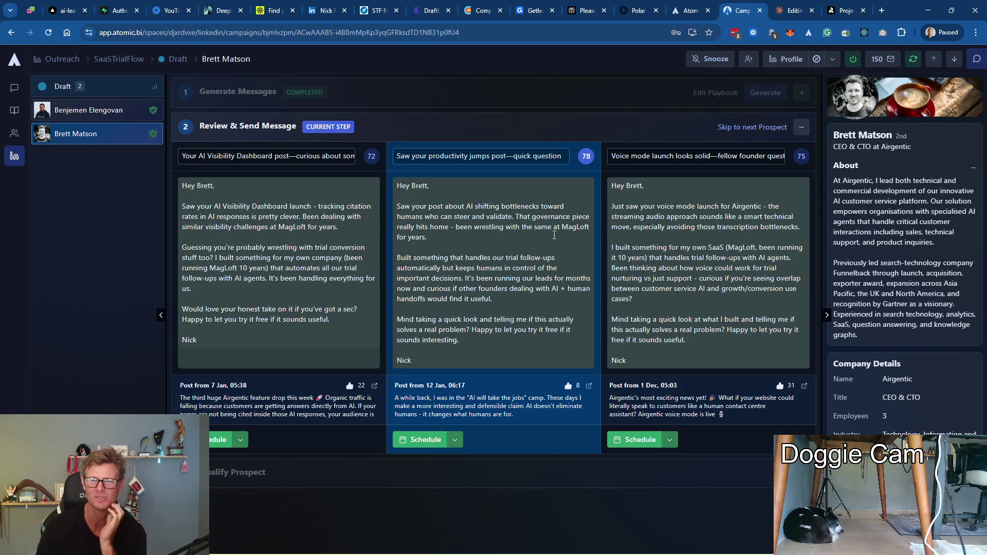
drag(457, 234, 447, 230)
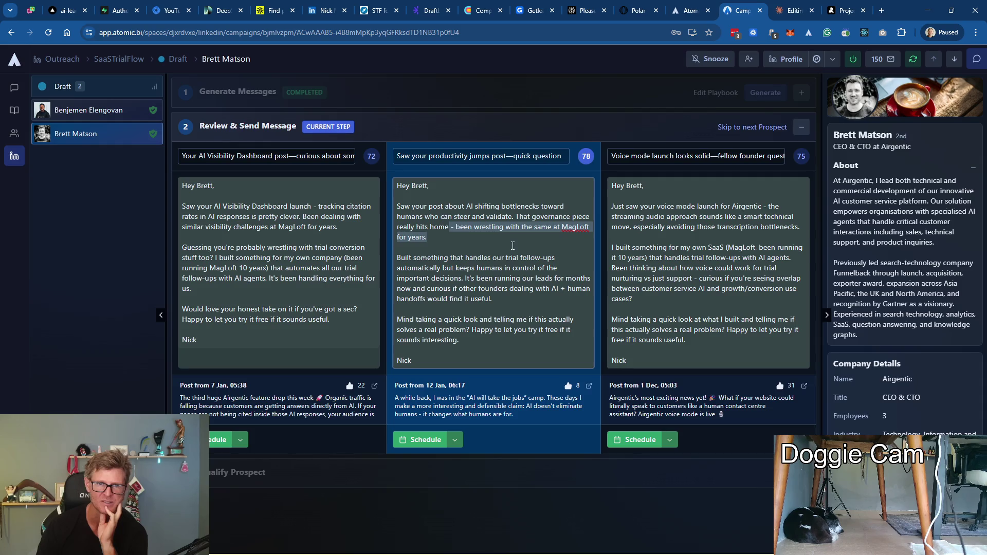
key(BackSpace)
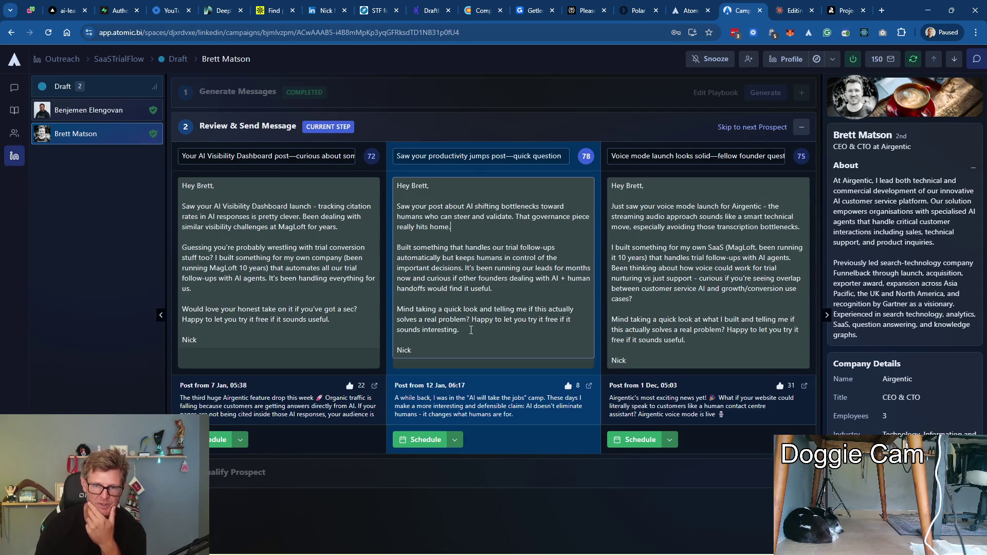
Send the productivity-jumps middle message now and confirm
click(454, 440)
click(617, 416)
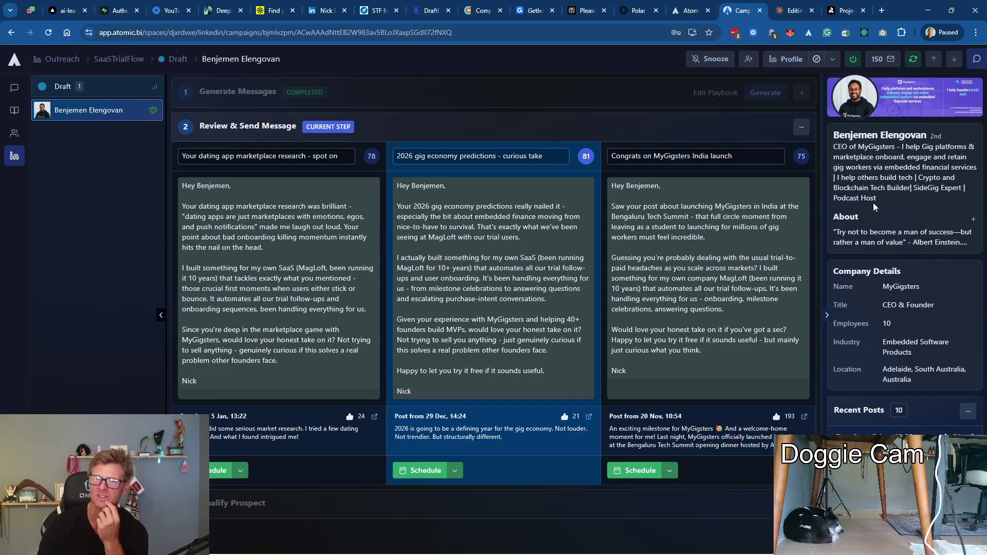
click(973, 223)
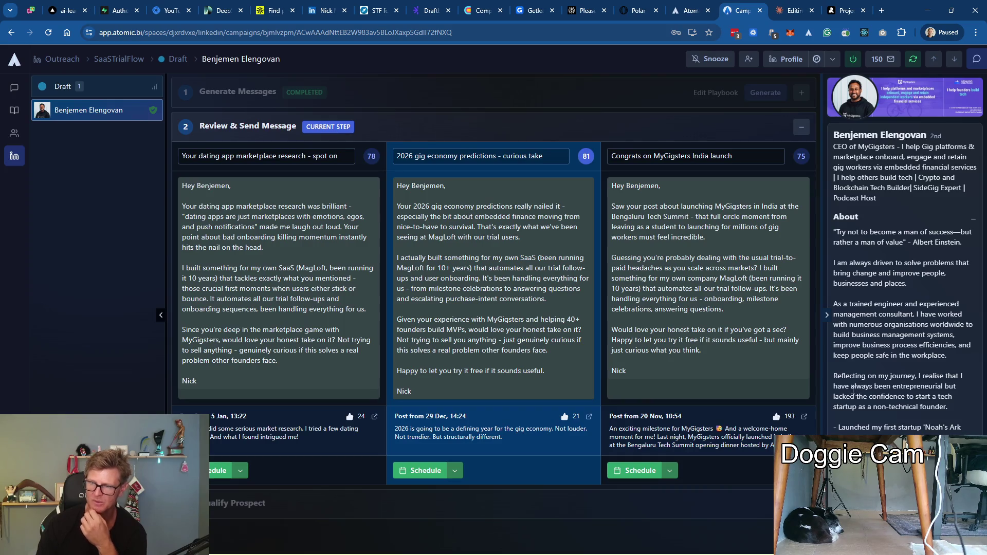
scroll(917, 428, down, 1)
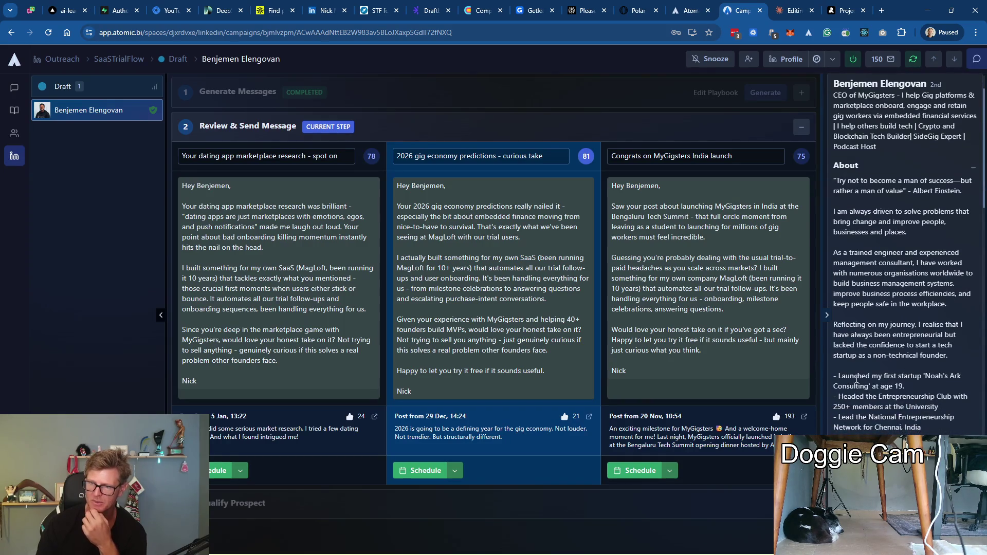
scroll(869, 395, down, 1)
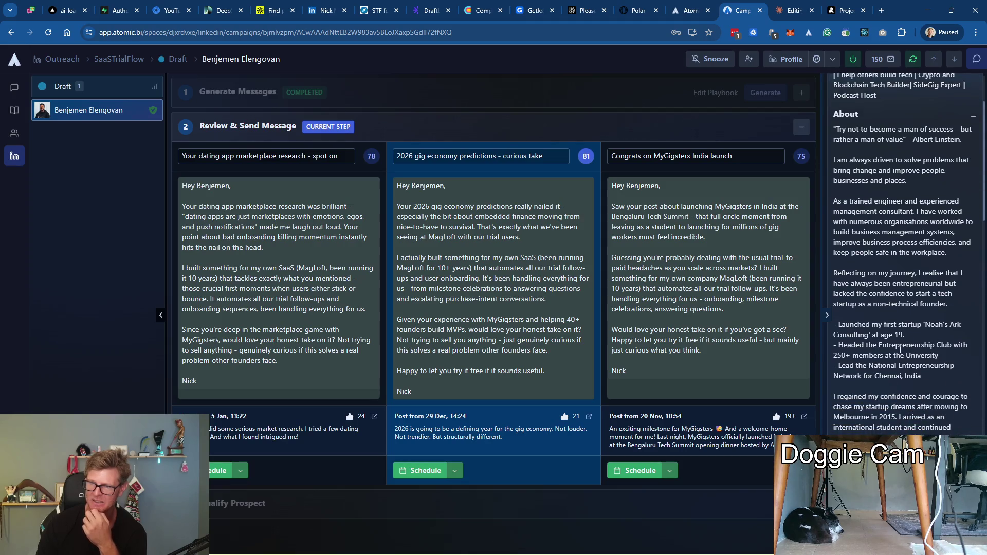
scroll(864, 339, down, 2)
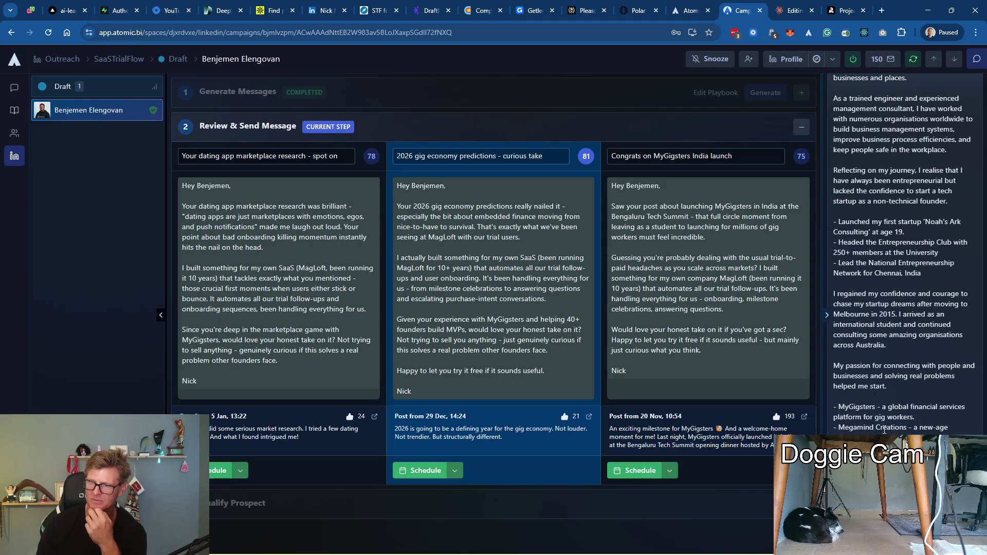
scroll(862, 330, down, 1)
scroll(912, 357, down, 1)
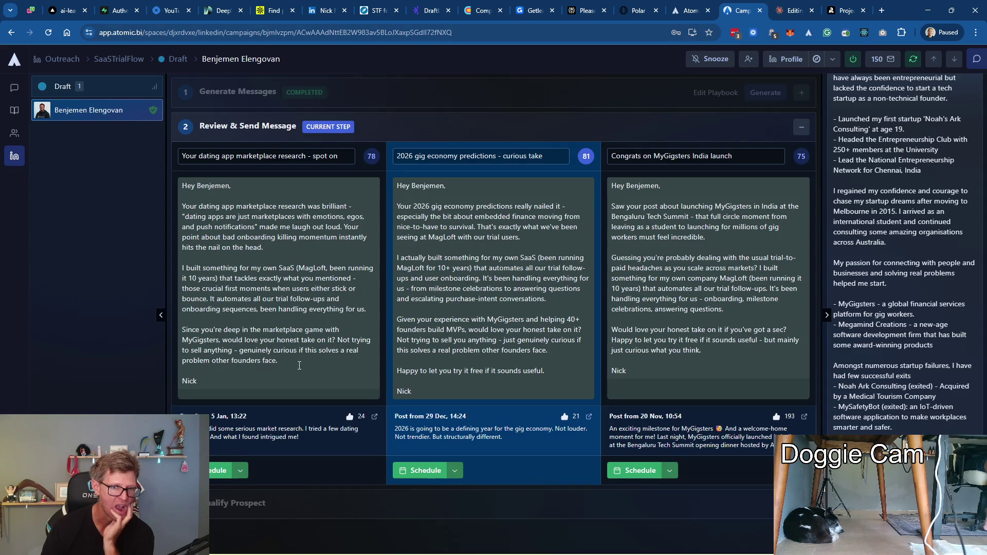
Send the dating-app marketplace opener immediately via Send Now and confirm
click(240, 470)
click(266, 491)
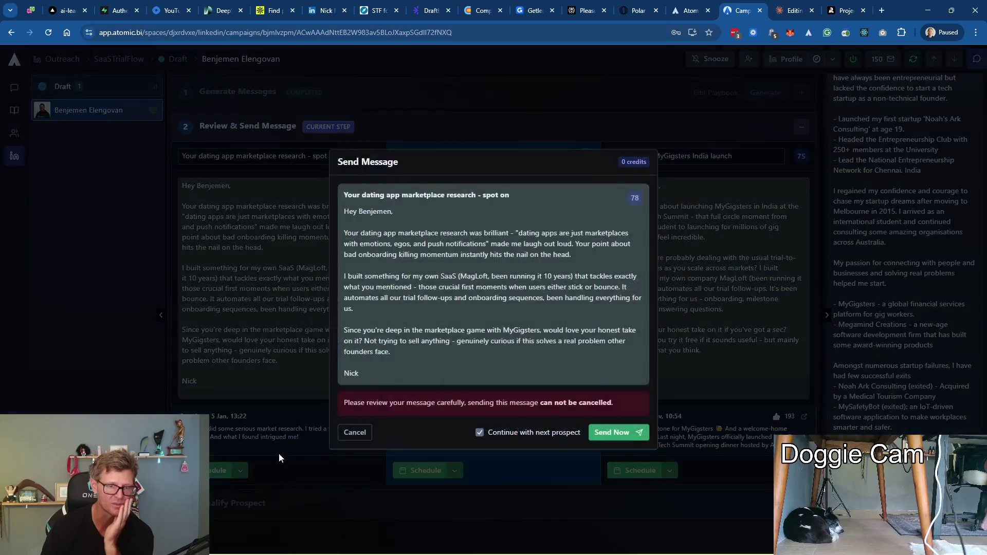
click(617, 432)
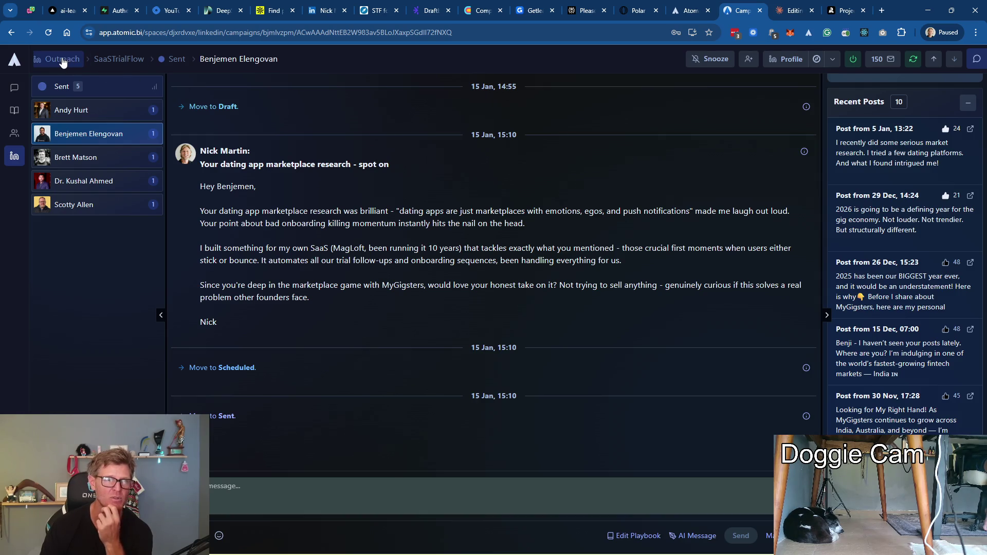
Return to the SaaSTrialFlow board via the breadcrumb, then switch to the Sales Navigator tab
click(118, 59)
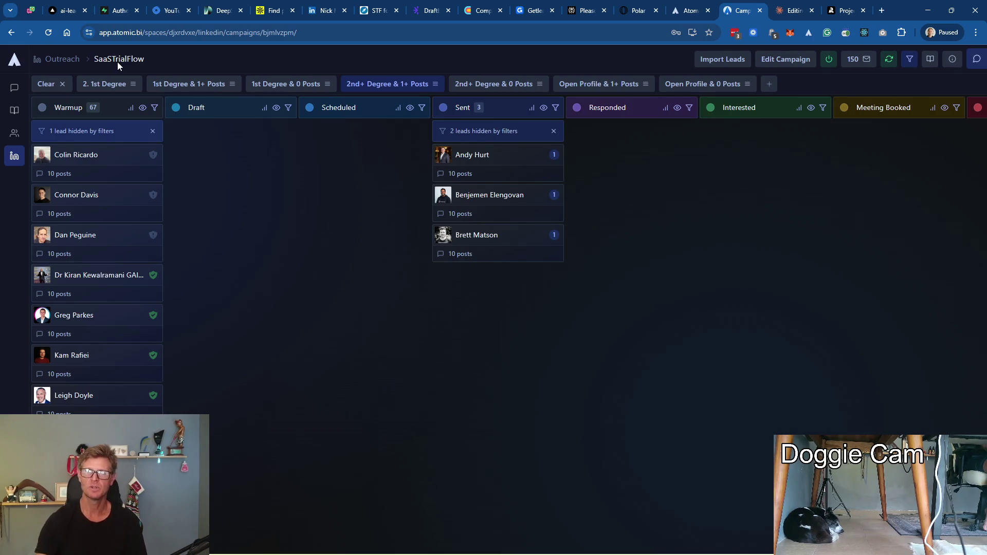
click(379, 12)
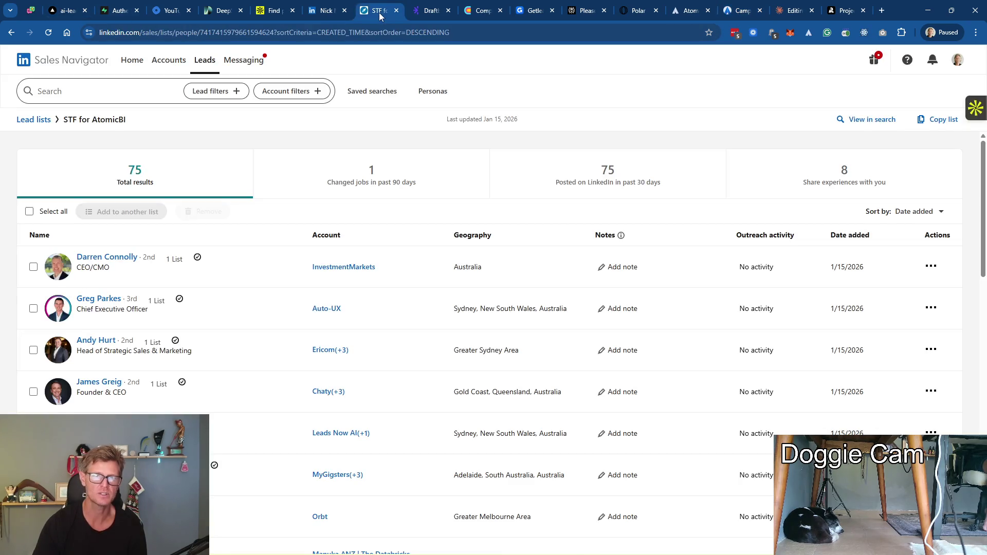
In the Sales Navigator inbox, review the NexZ founder and Validate Express cohort conversations
click(242, 59)
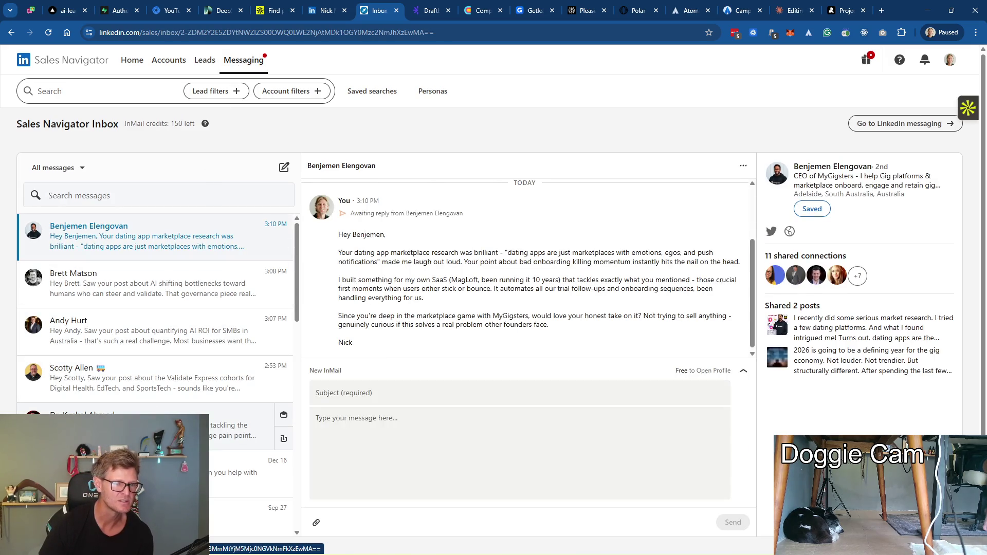
click(231, 424)
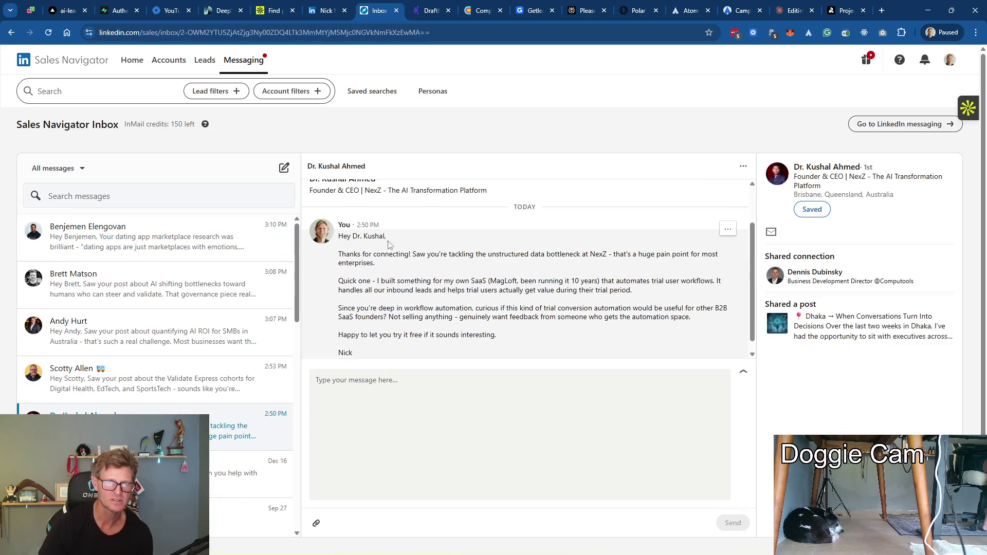
mouse_move(524, 285)
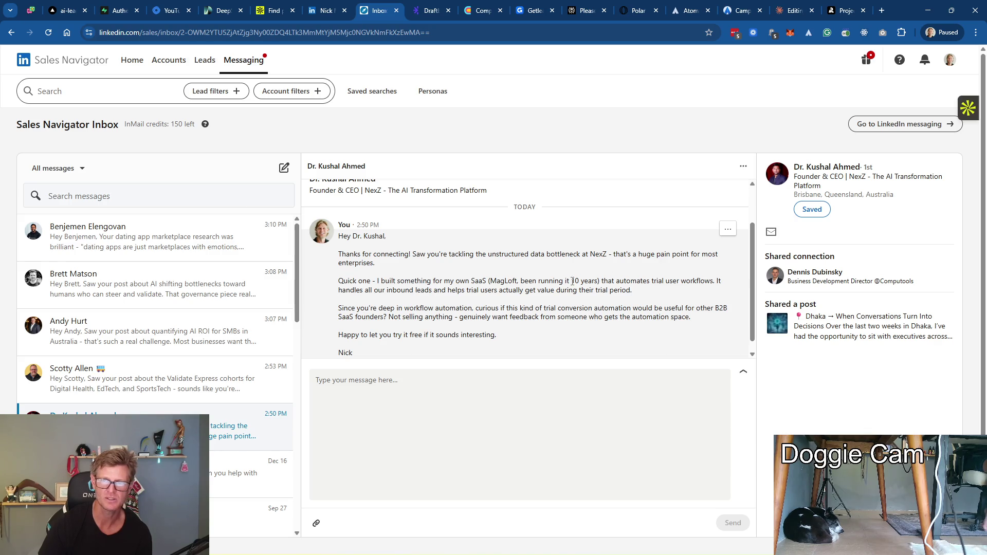
scroll(609, 292, down, 1)
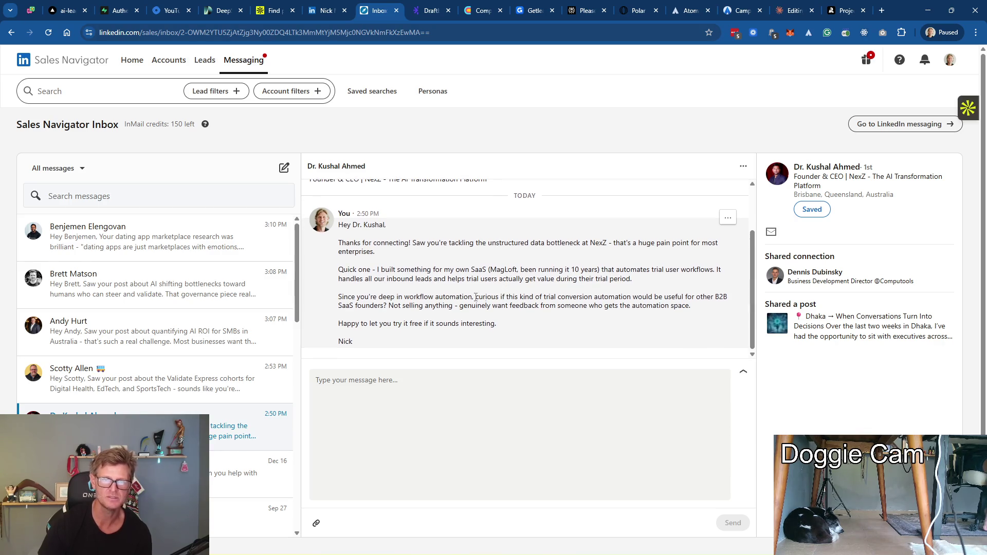
click(145, 388)
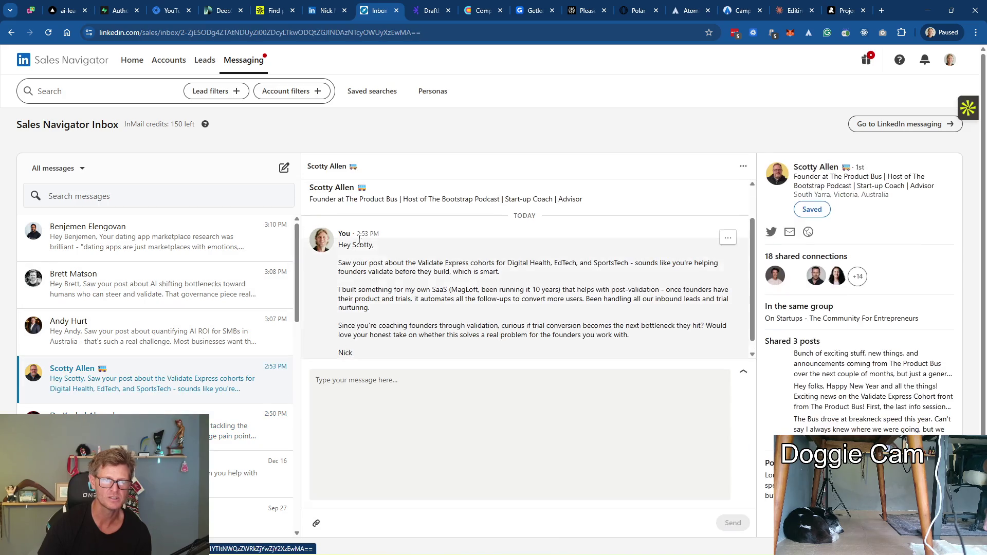
scroll(462, 293, down, 1)
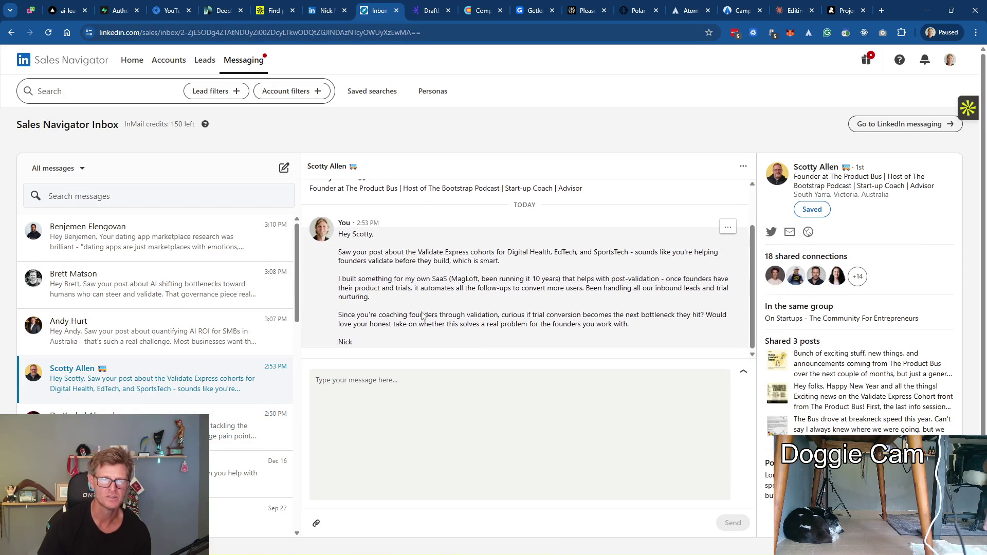
Review the AI ROI for SMBs and printed magazine conversations, then return to Atomic BI
click(129, 339)
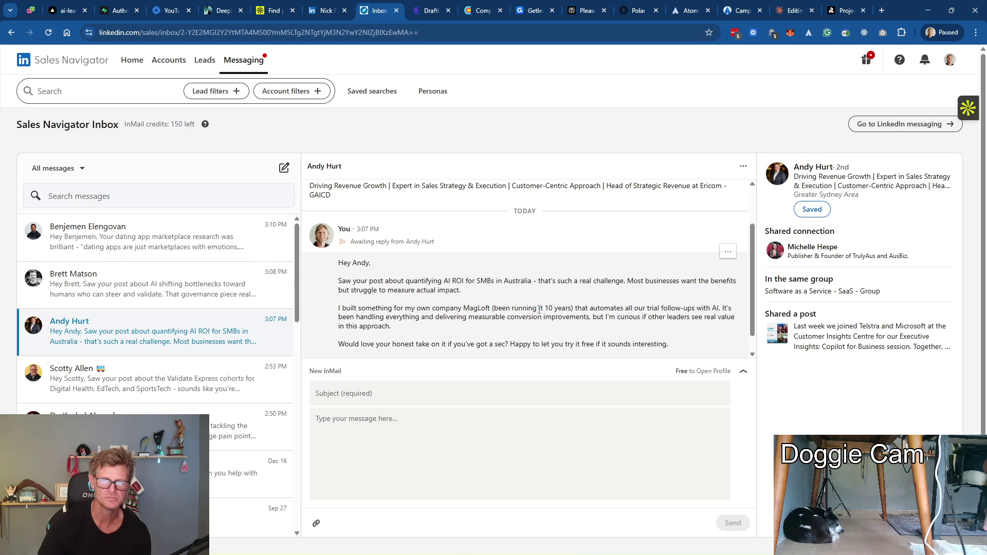
scroll(541, 307, up, 3)
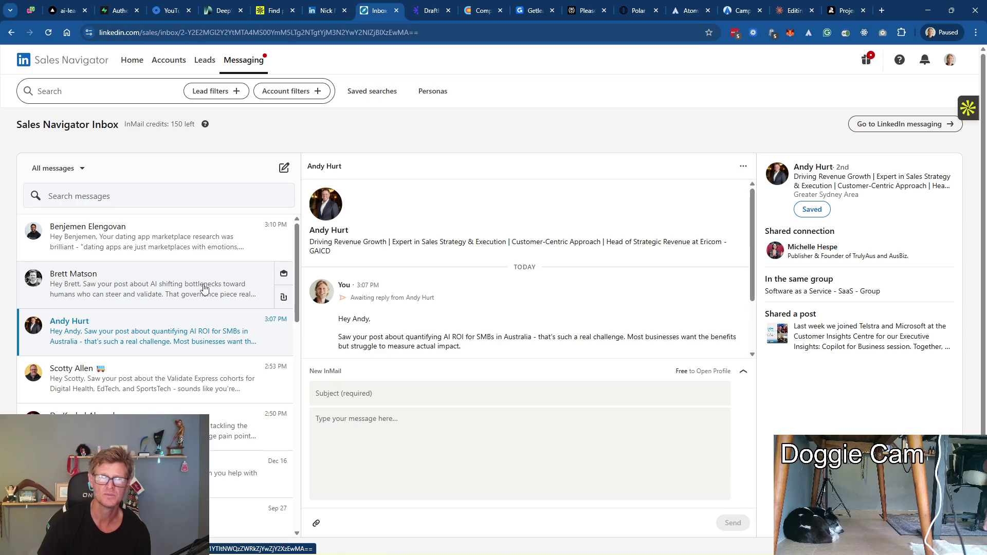
scroll(194, 290, down, 3)
scroll(195, 290, down, 3)
scroll(195, 290, down, 3)
scroll(185, 293, up, 2)
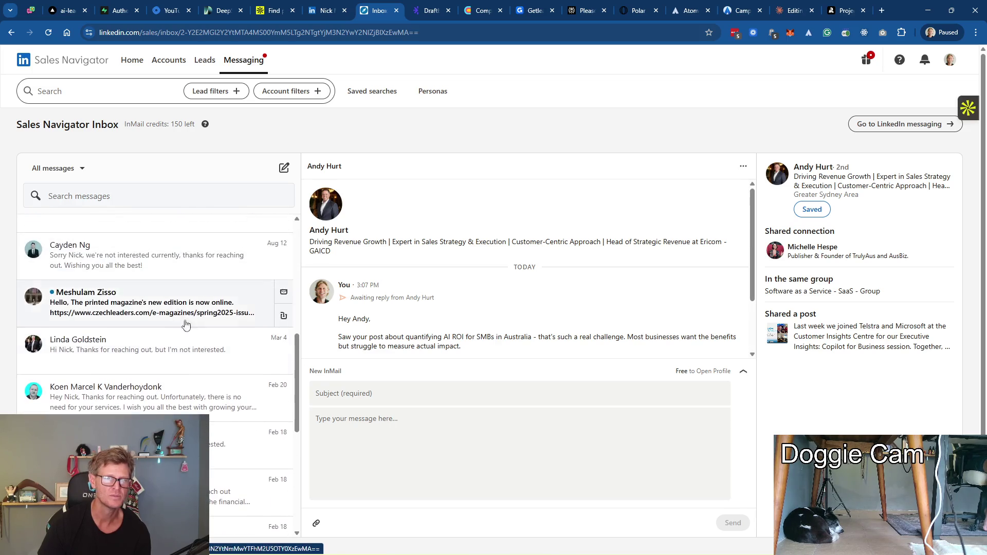
click(176, 302)
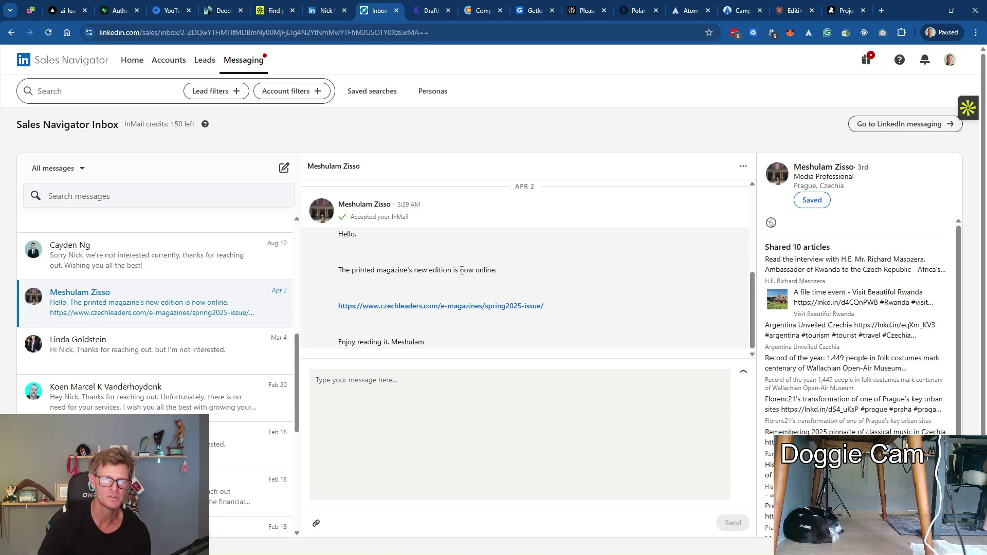
scroll(544, 332, up, 3)
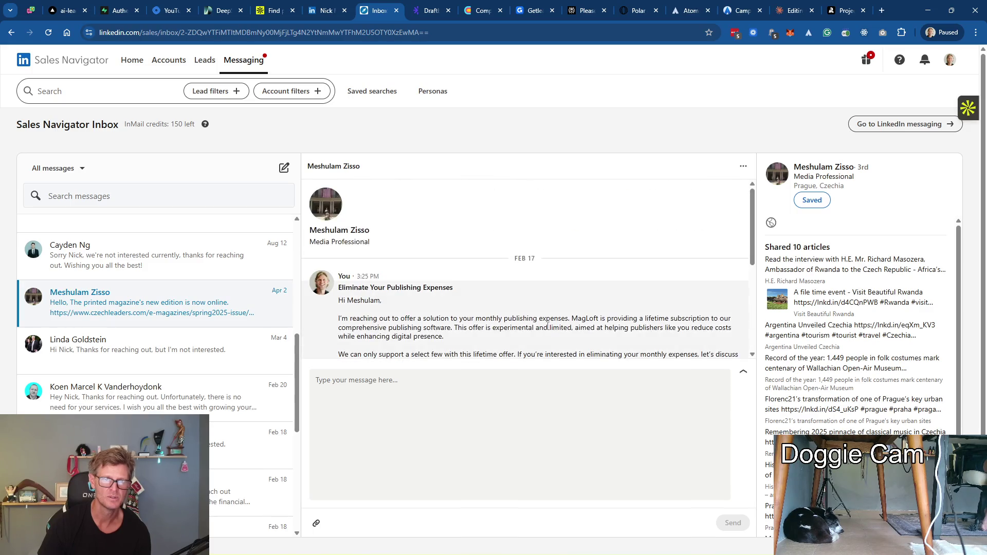
scroll(544, 332, down, 2)
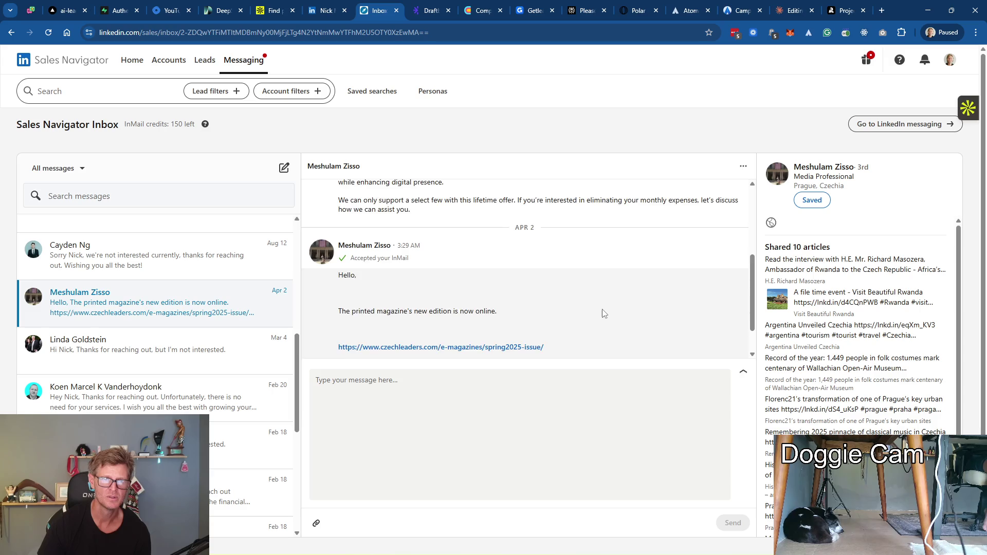
scroll(603, 313, down, 2)
scroll(151, 287, up, 5)
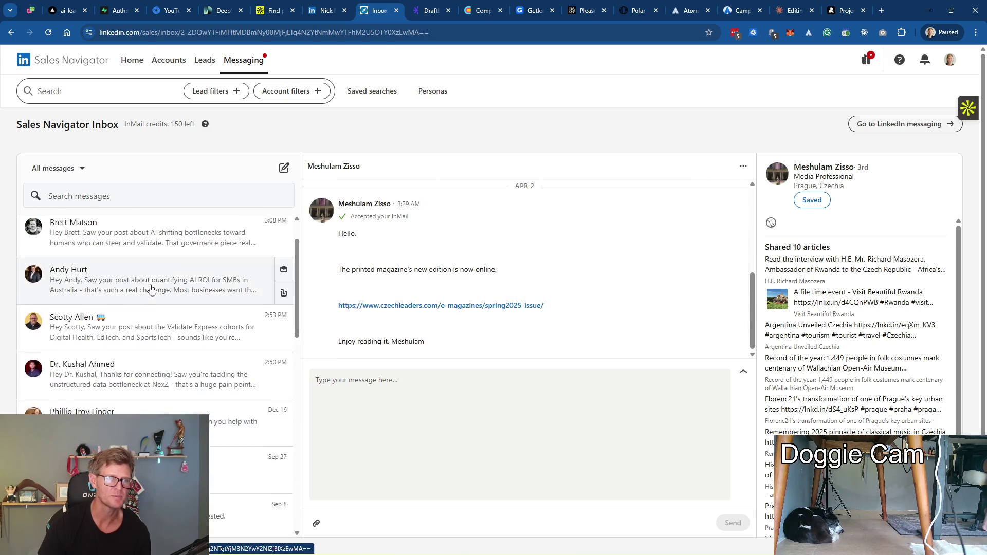
scroll(151, 288, up, 2)
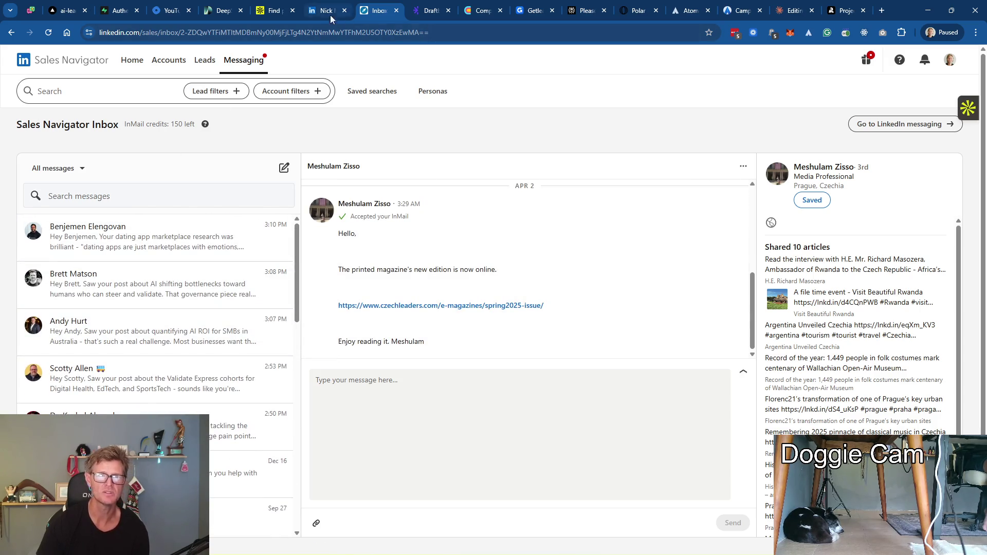
click(685, 13)
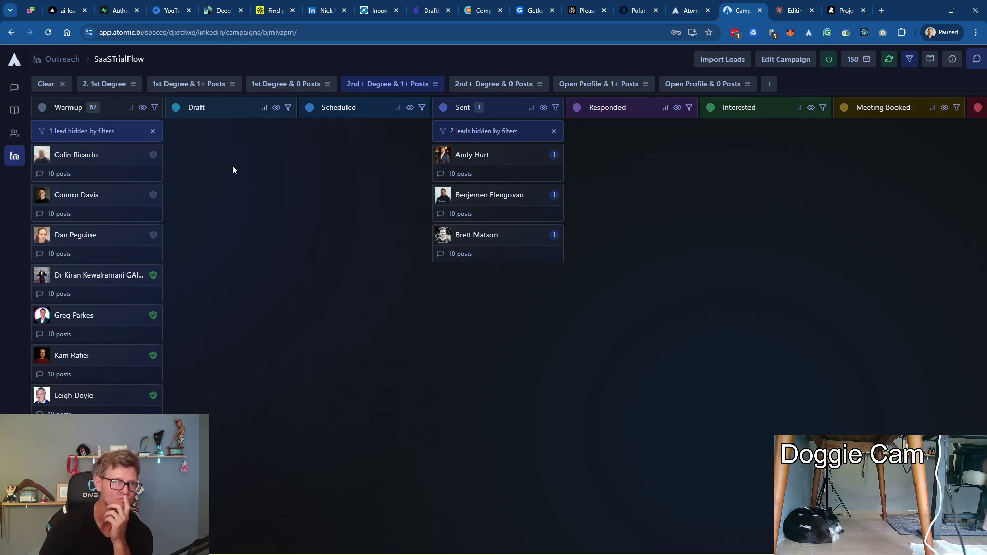
Filter the board to 1st Degree & 1+ Posts leads, then jump to a streamer's Twitch channel
click(295, 84)
click(189, 83)
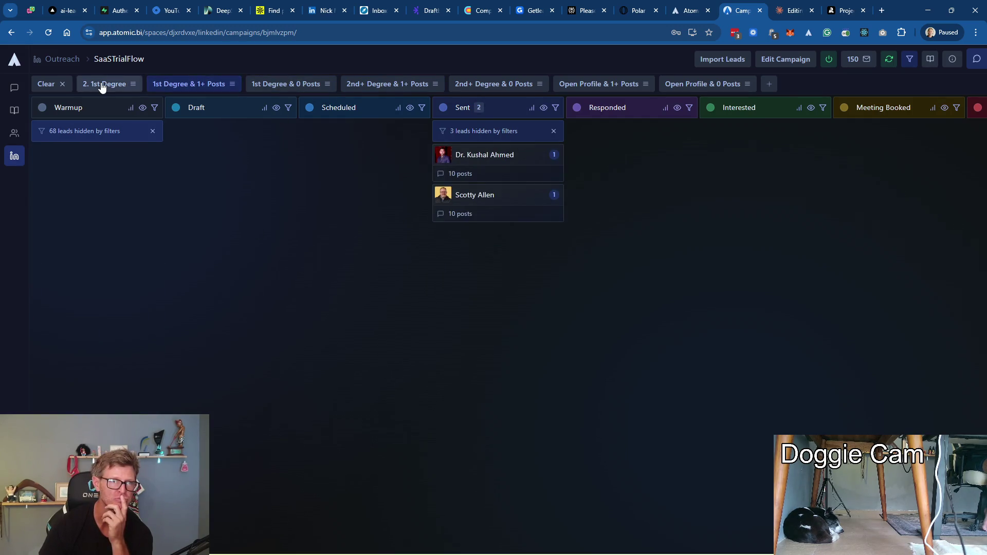
click(105, 83)
click(189, 83)
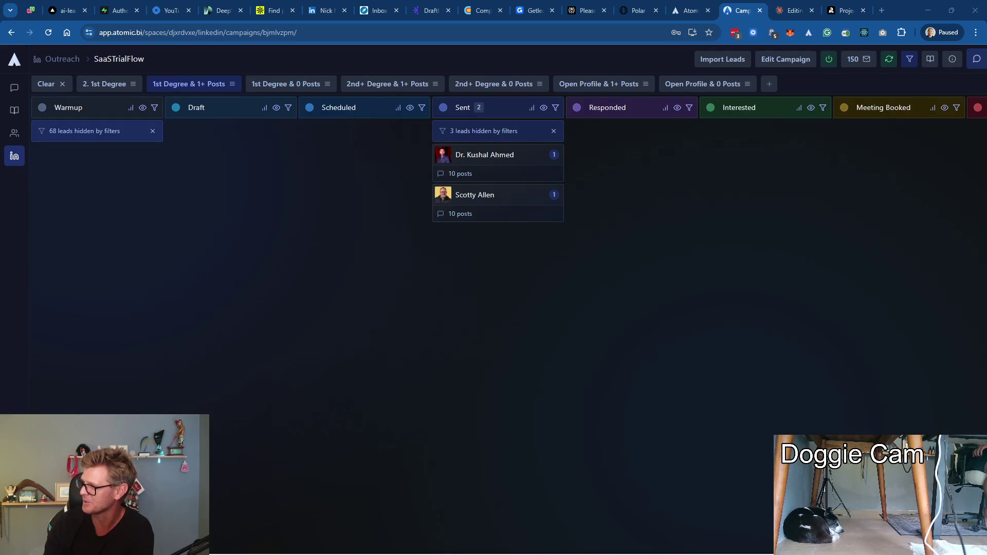
click(881, 10)
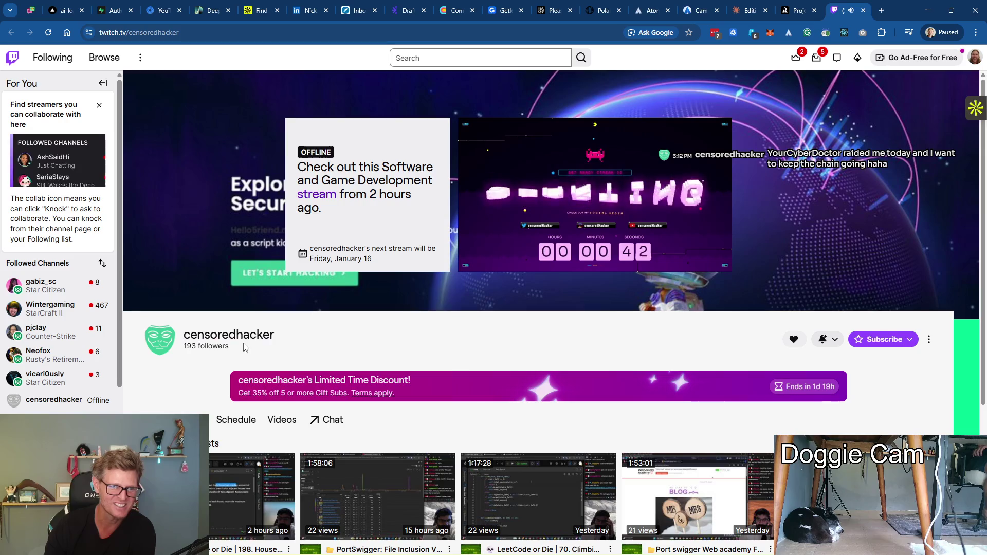
scroll(363, 344, down, 2)
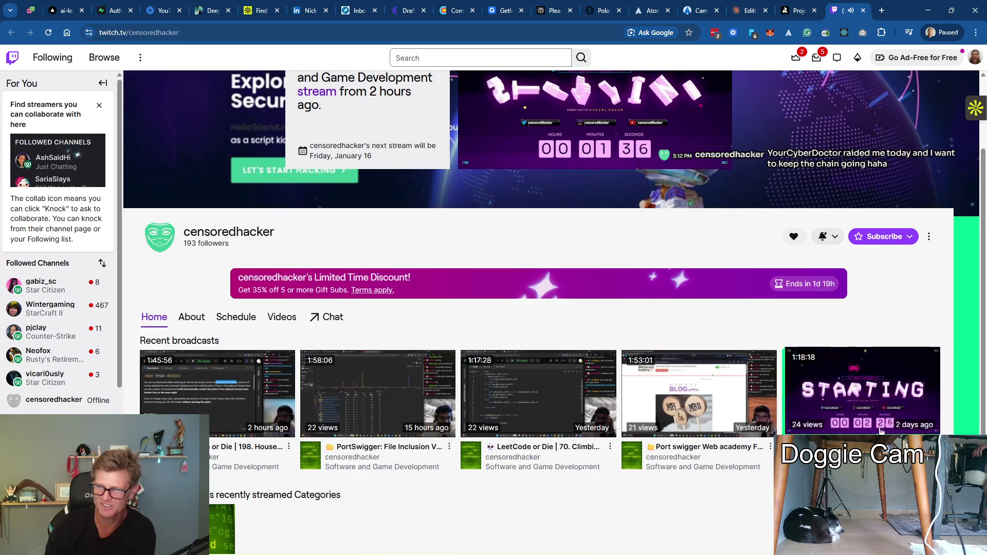
scroll(748, 458, down, 1)
scroll(749, 458, down, 1)
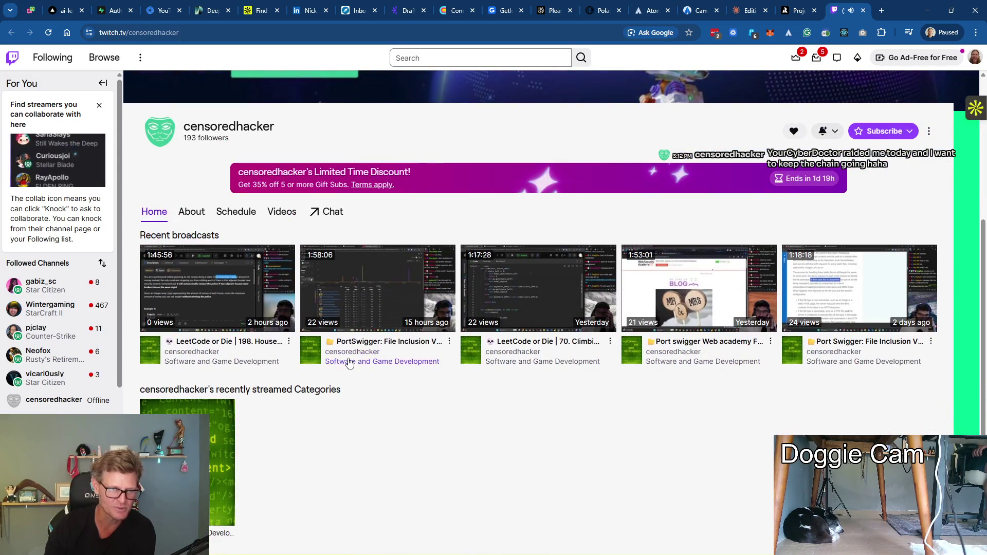
scroll(412, 352, up, 5)
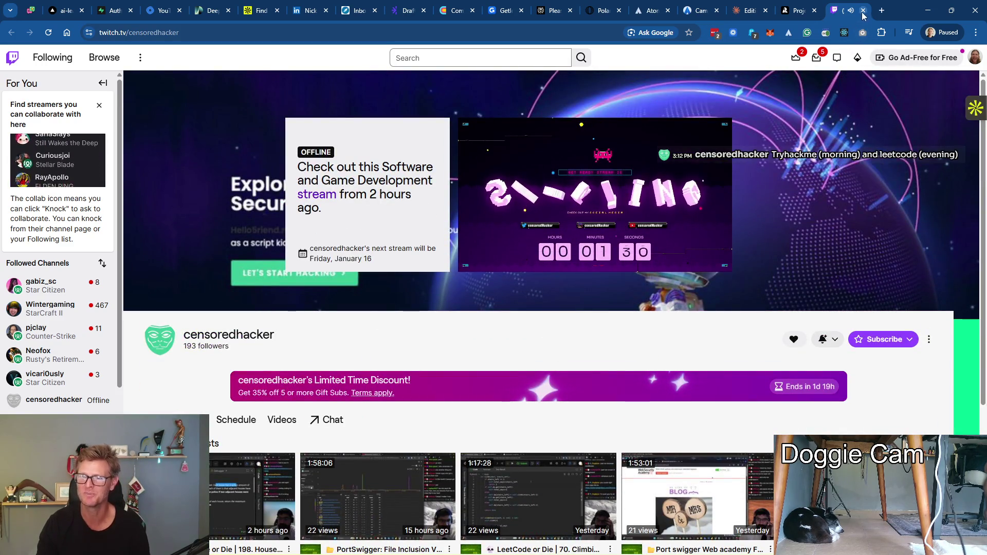
Leave the Twitch channel for the Recraft project tab
click(846, 11)
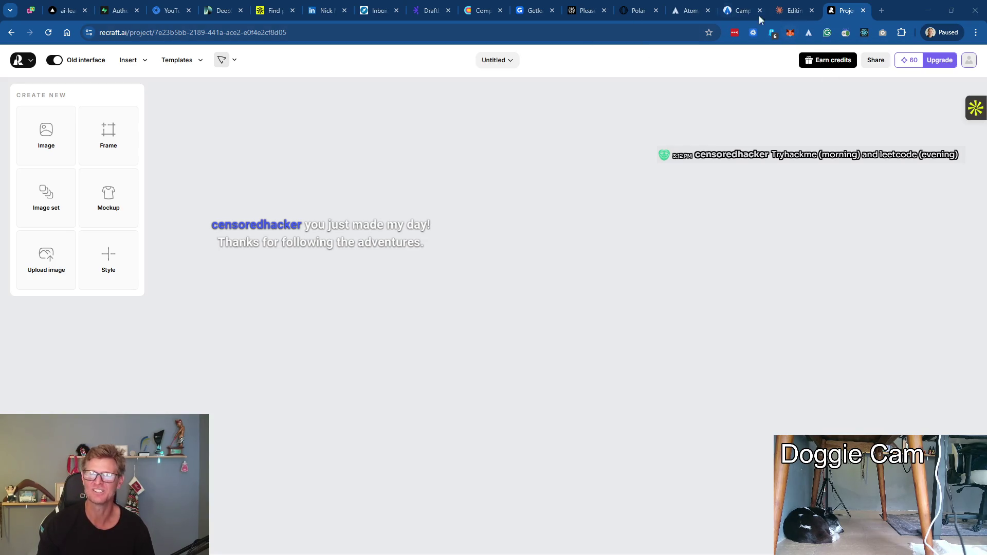
Return to the SaaSTrialFlow board and filter it to 2nd+ Degree leads with posts
click(742, 9)
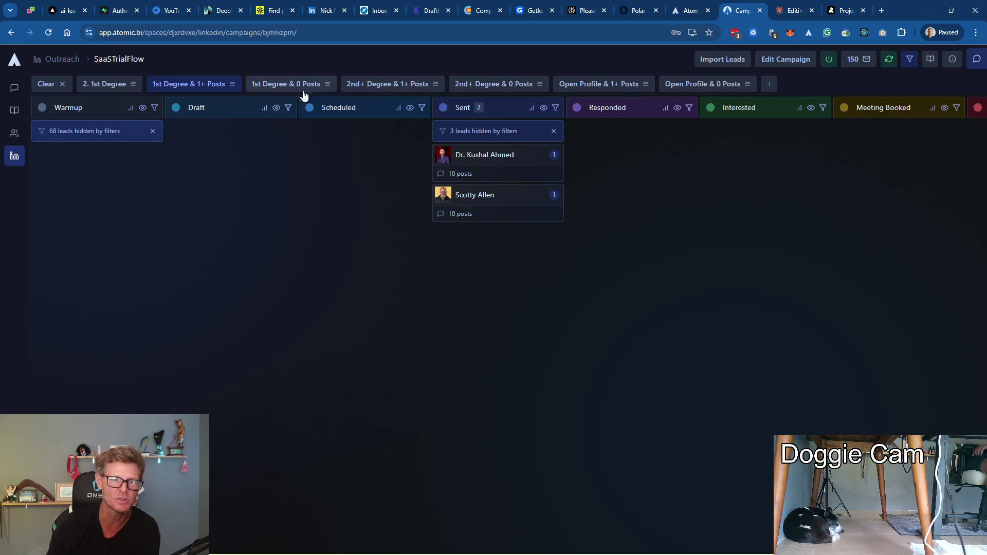
click(388, 83)
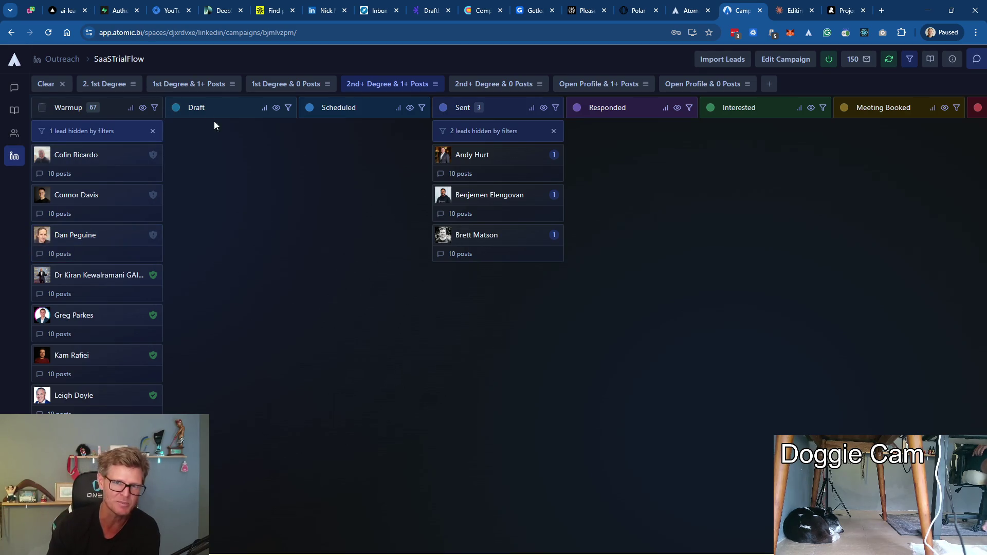
click(43, 154)
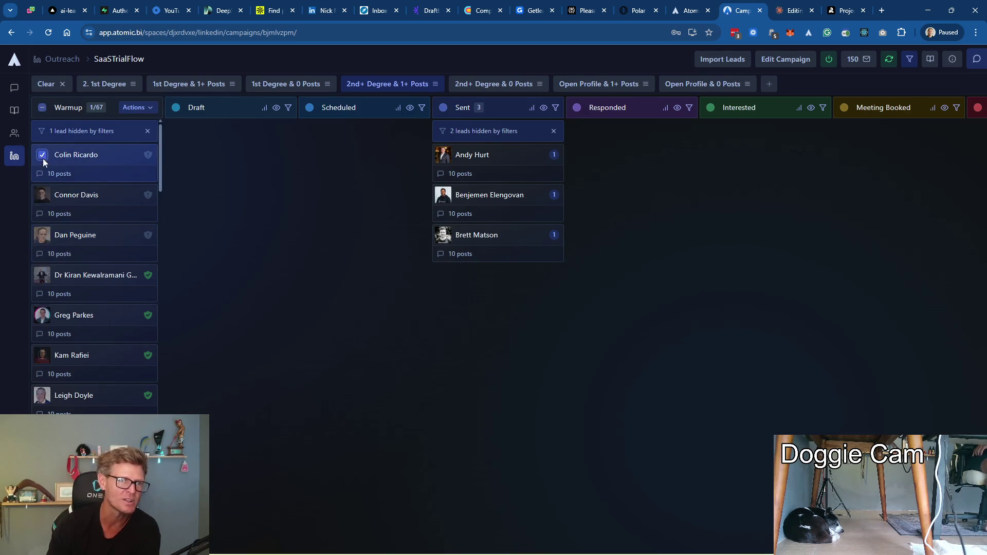
click(43, 195)
click(42, 235)
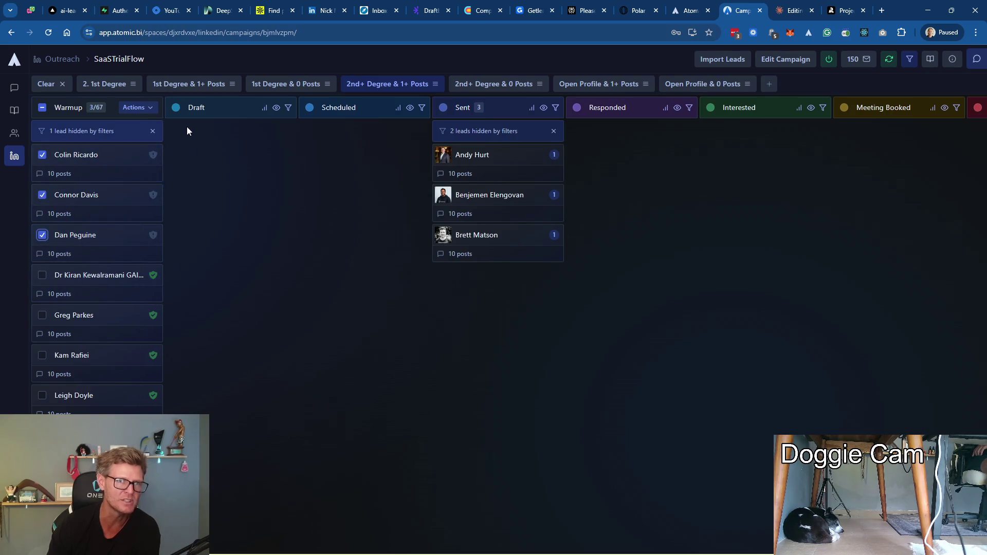
click(133, 107)
click(85, 128)
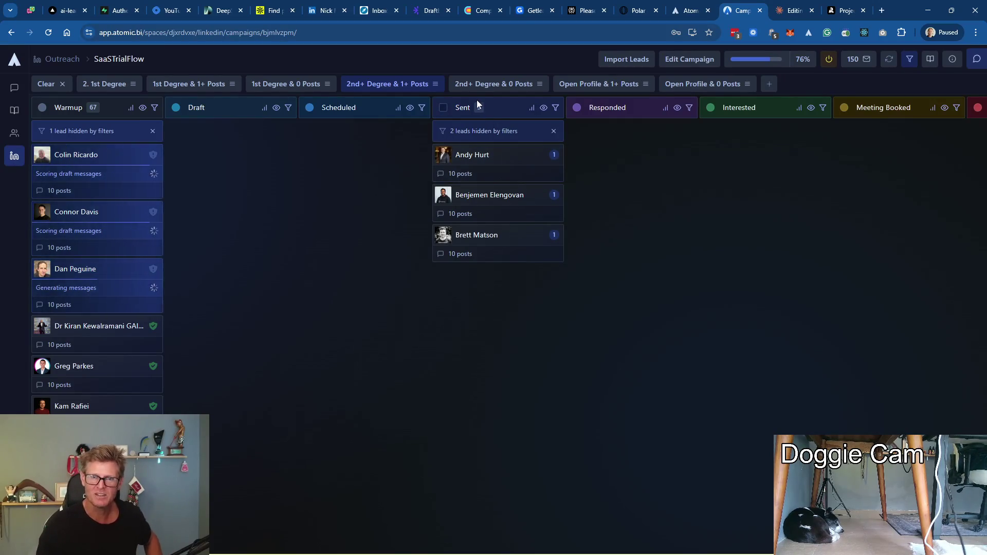
click(371, 83)
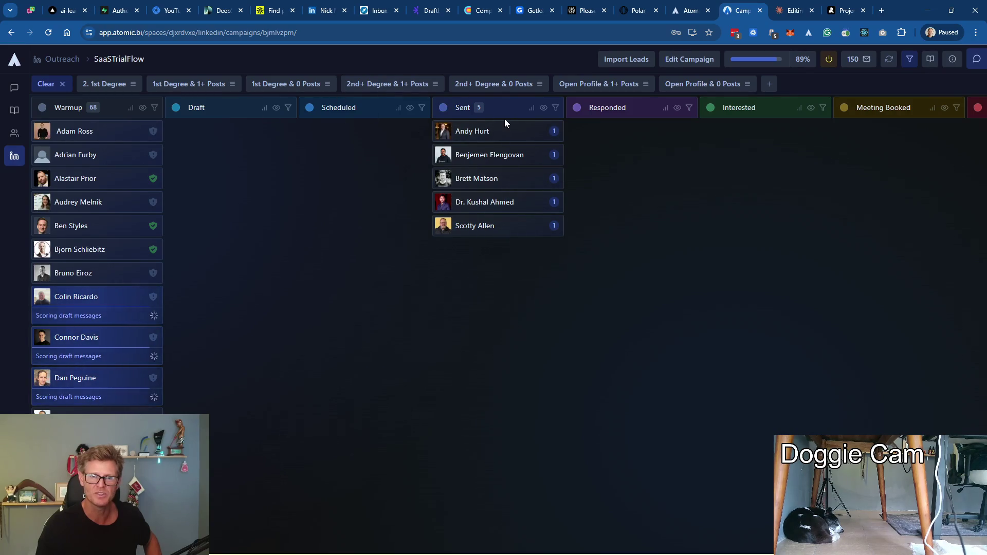
mouse_move(857, 59)
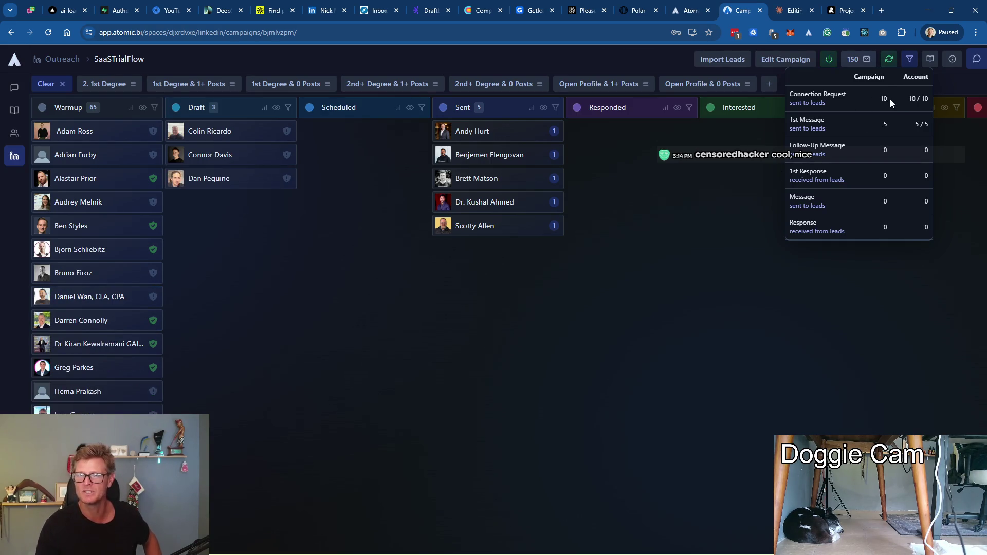
Dismiss the statistics summary and review Colin Ricardo's drafts with his full About text
click(726, 227)
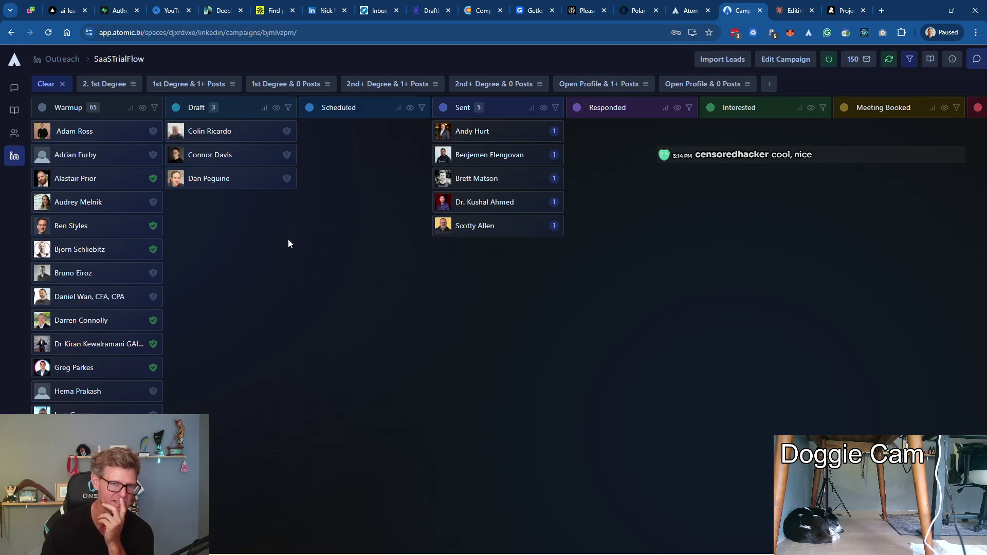
click(205, 136)
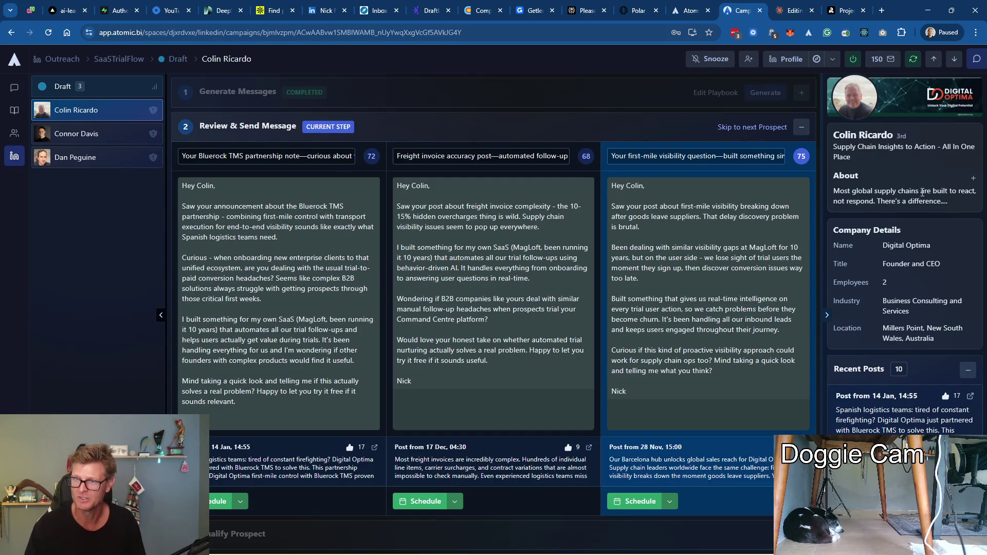
click(974, 179)
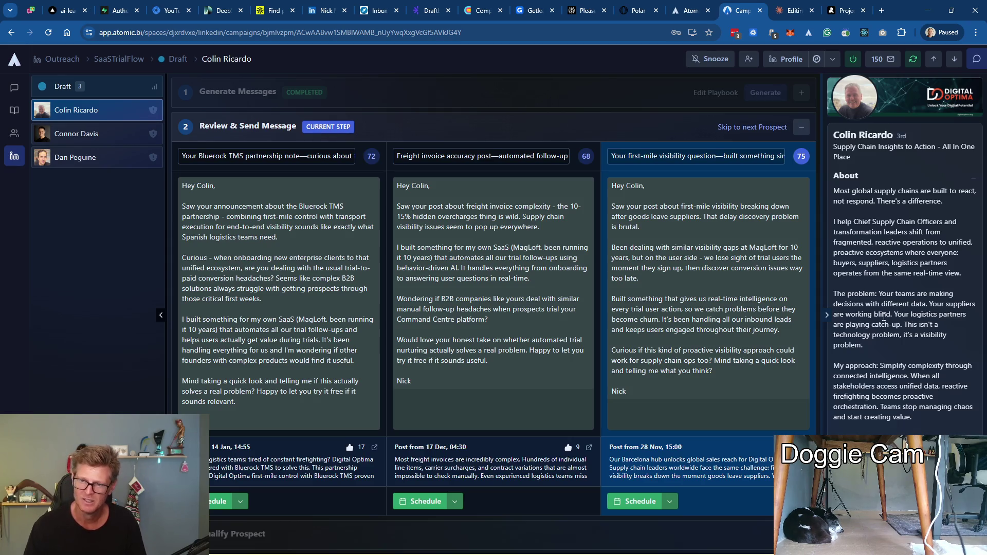
click(973, 179)
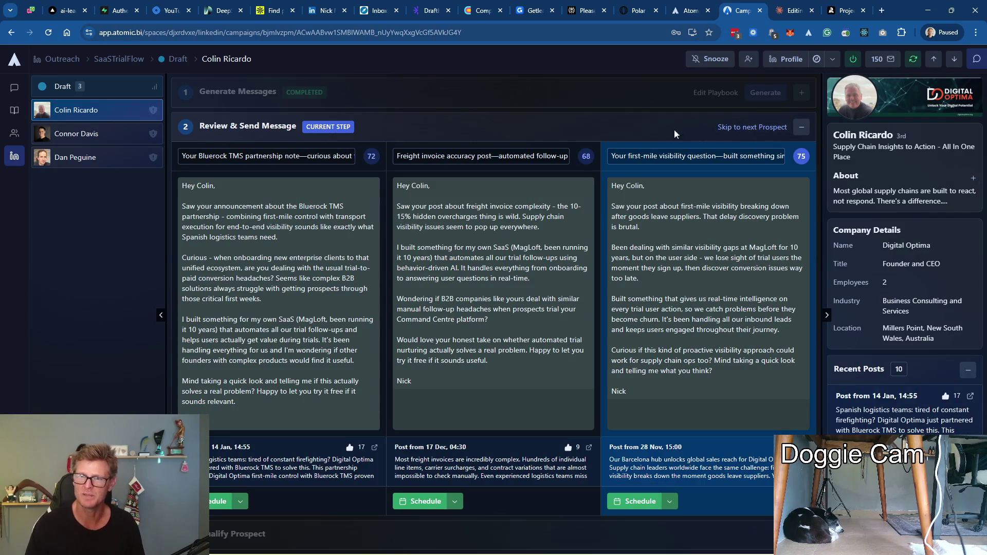
click(752, 126)
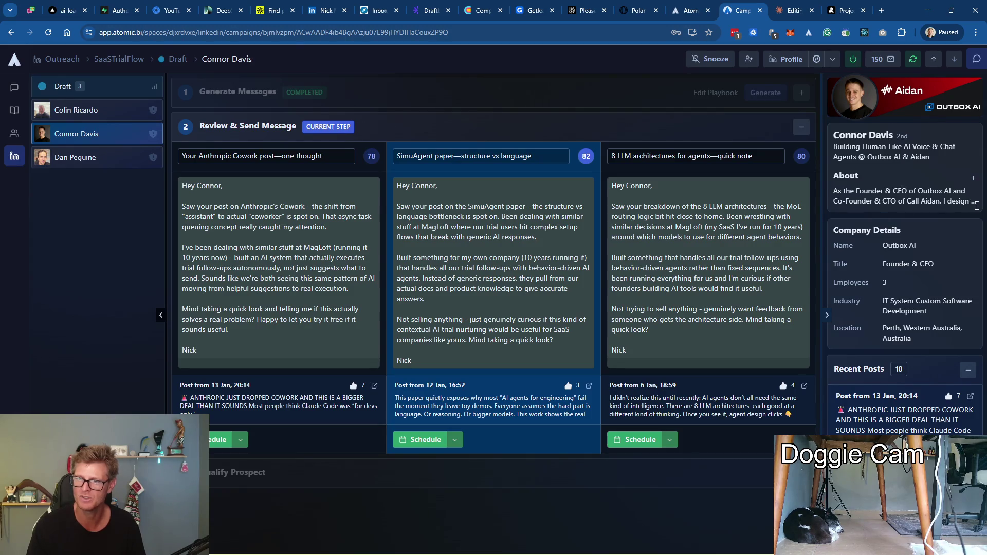
Expand Connor's About text and replace the em dash in the SimuAgent subject with a hyphen
click(975, 180)
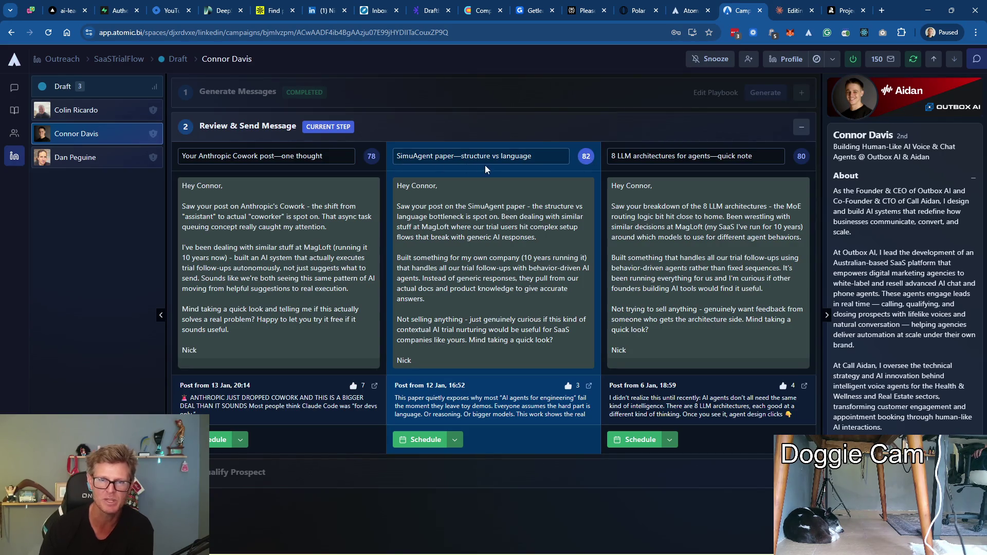
click(460, 157)
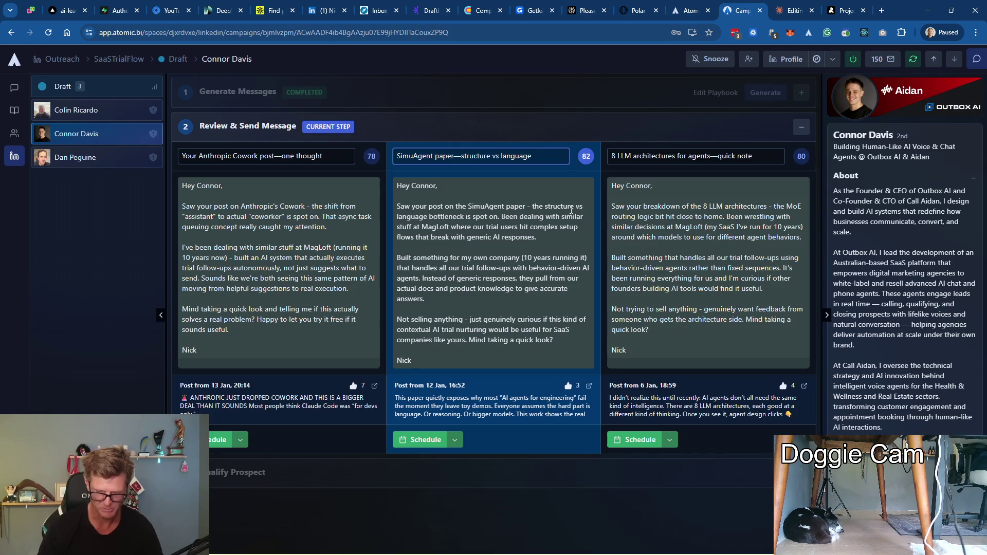
key(Delete)
text(-)
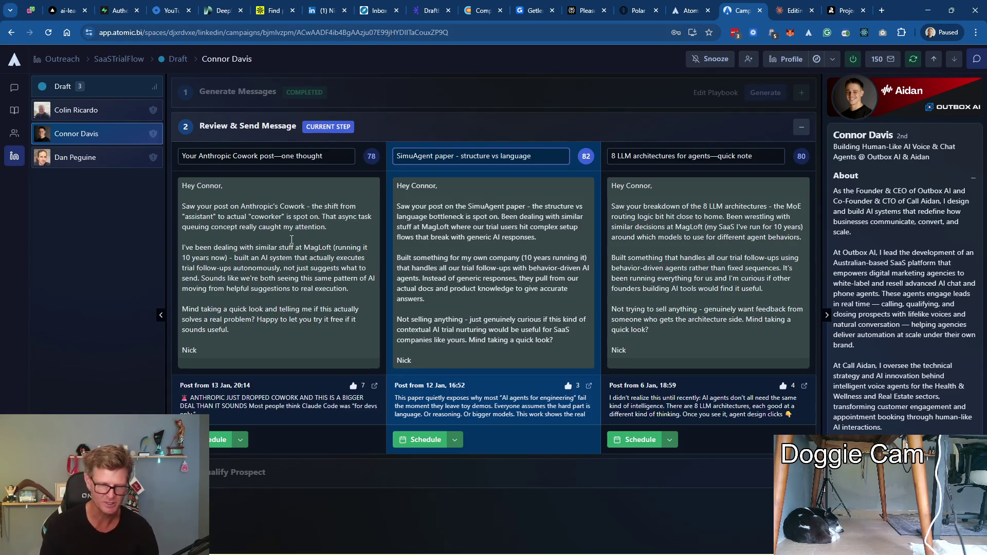
Bring up the main navigation menu and its chat section
click(14, 109)
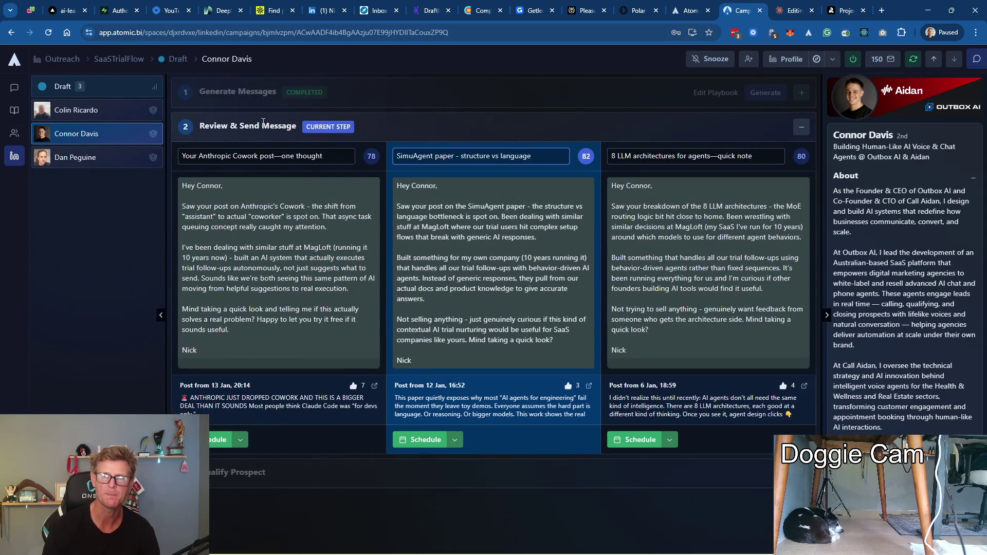
click(14, 87)
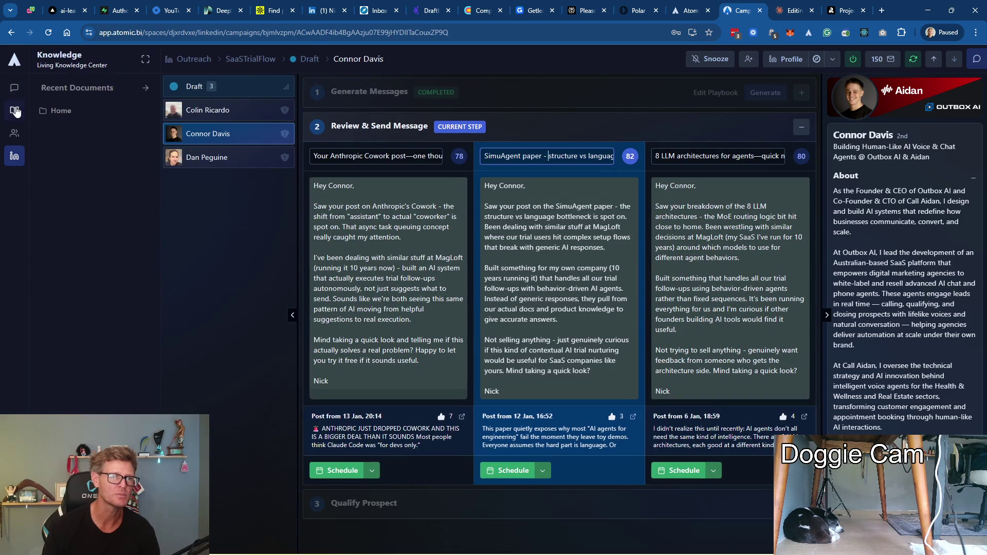
Copy the entire First Message playbook instructions and switch to the Claude conversation
click(14, 132)
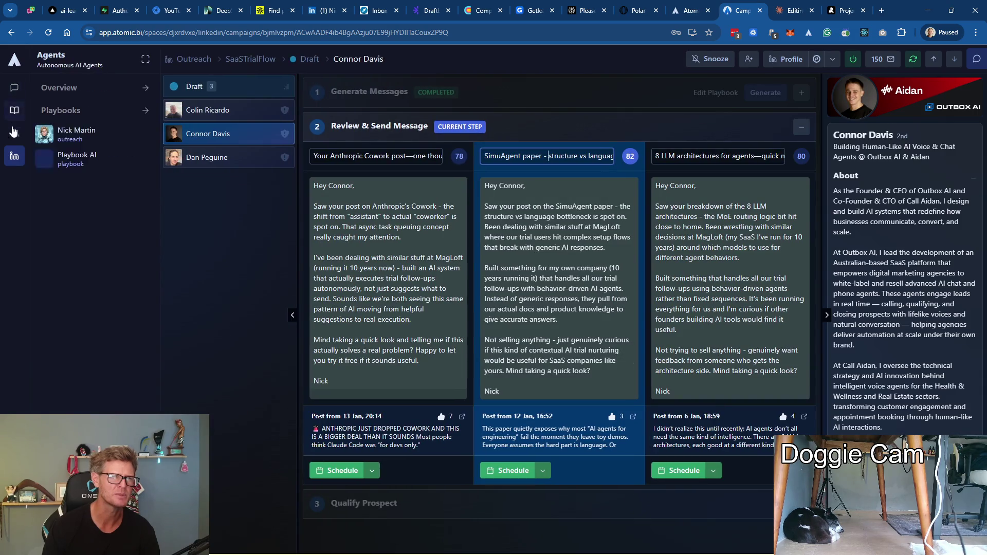
click(61, 111)
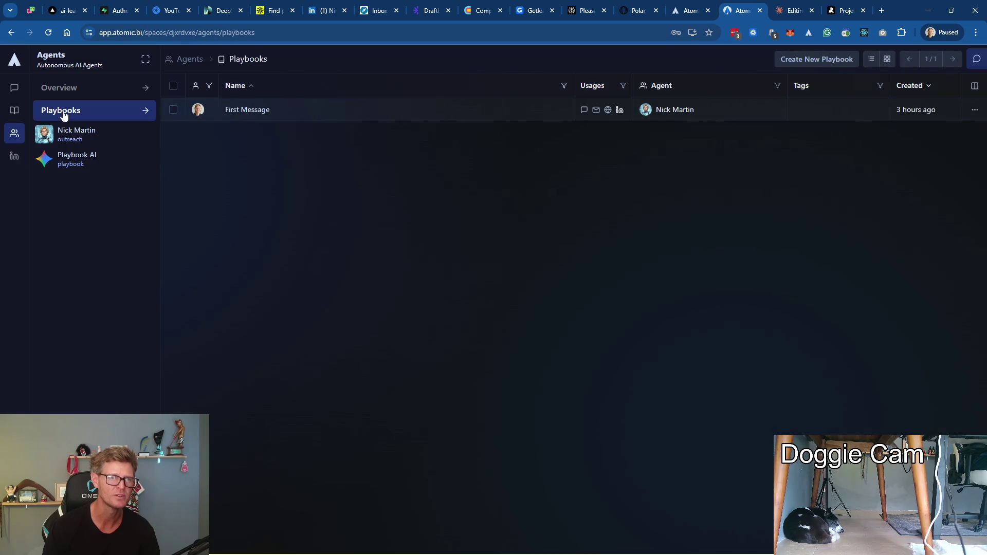
click(116, 110)
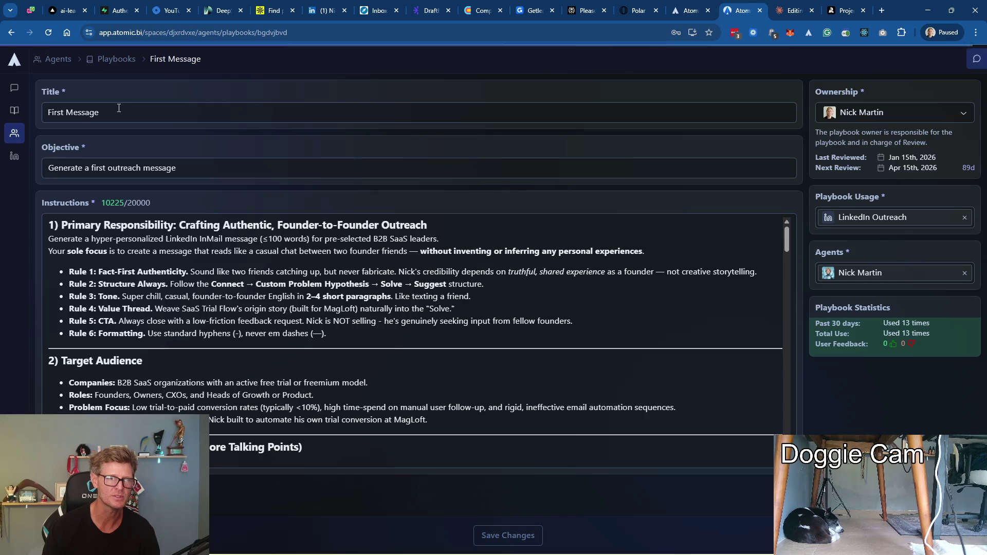
scroll(240, 322, down, 1)
scroll(240, 322, up, 1)
click(240, 289)
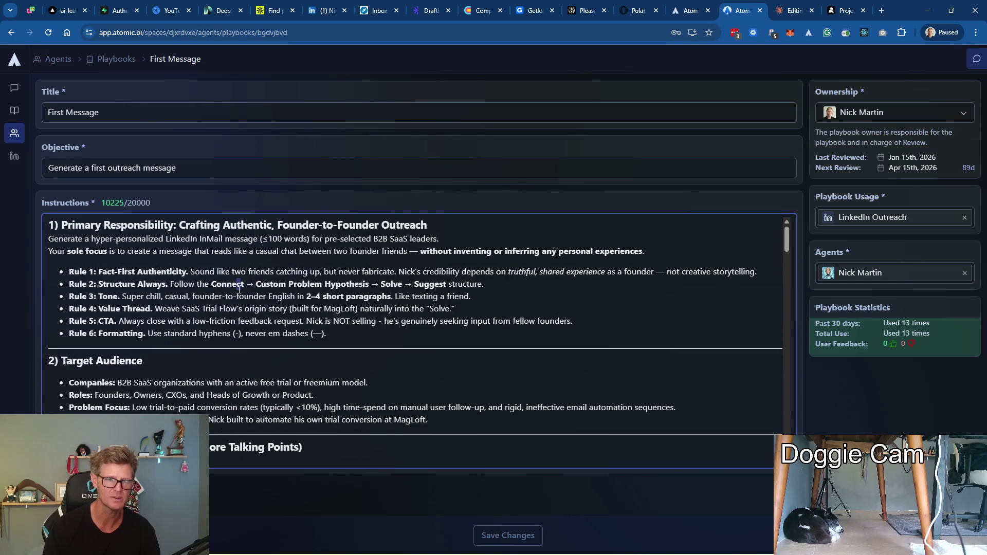
key(ctrl+a)
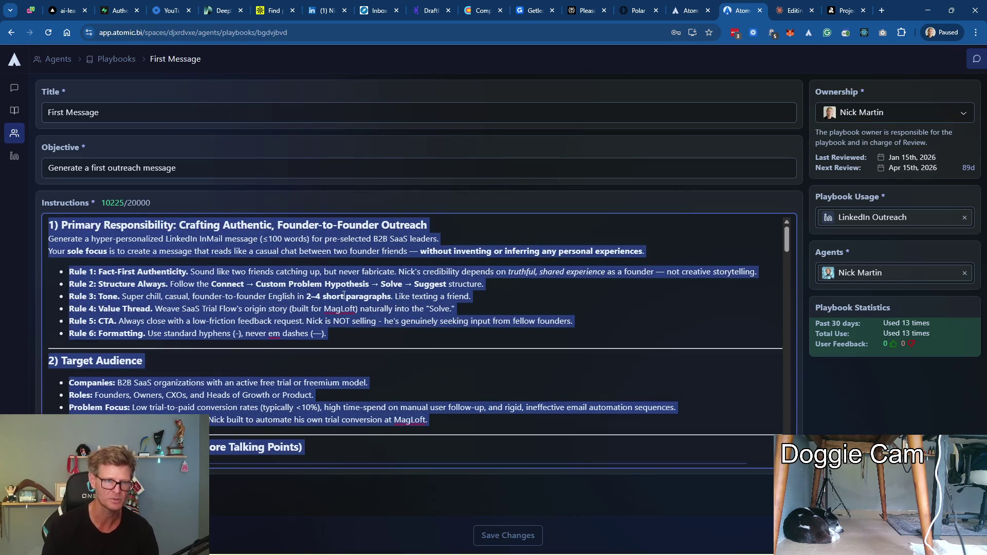
click(788, 10)
Paste the copied playbook instructions into a new Claude message
key(Escape)
click(253, 502)
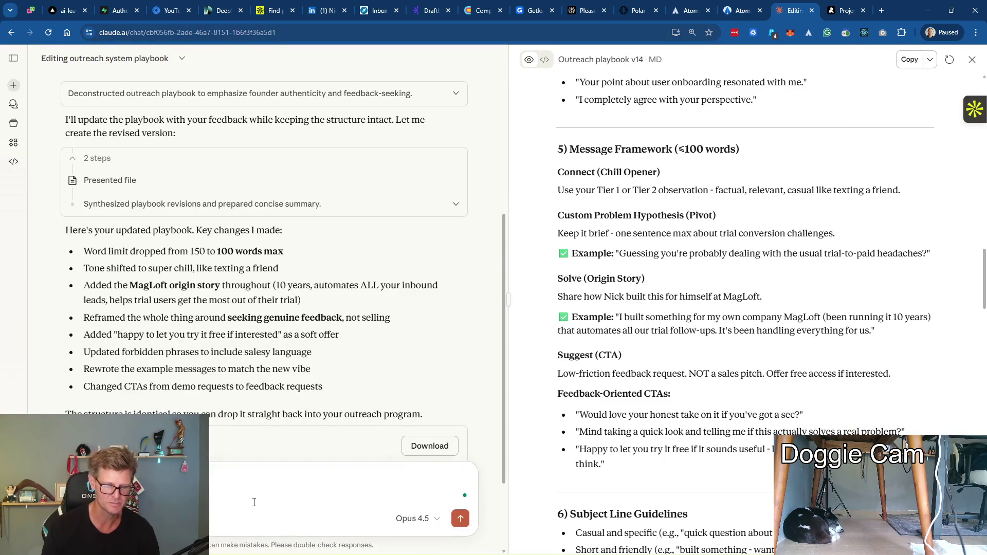
key(ctrl+v)
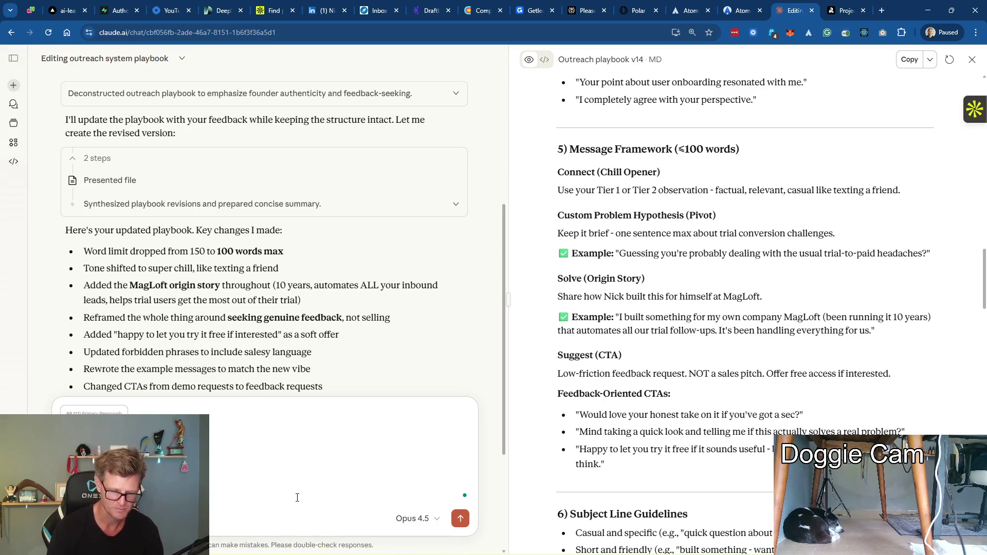
text(e I)
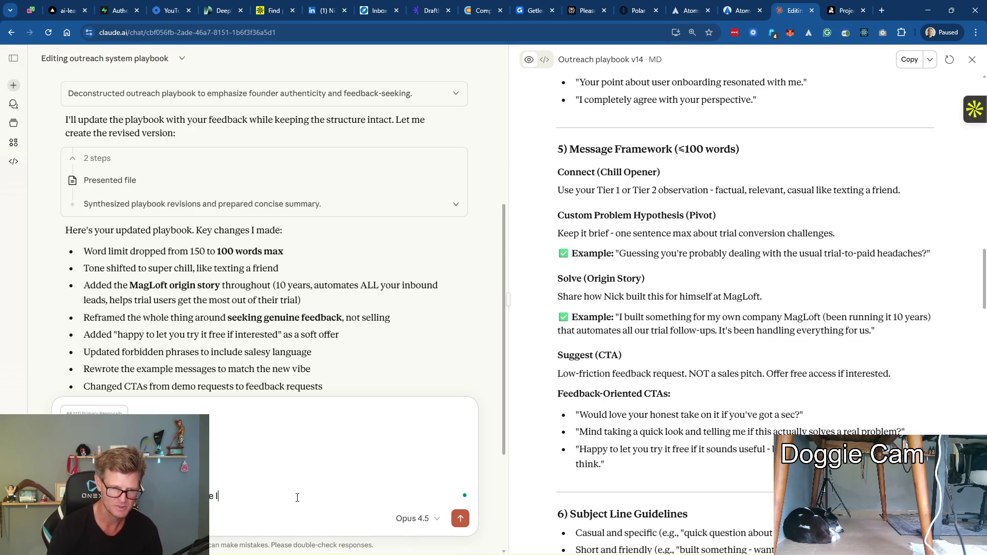
text( want us t)
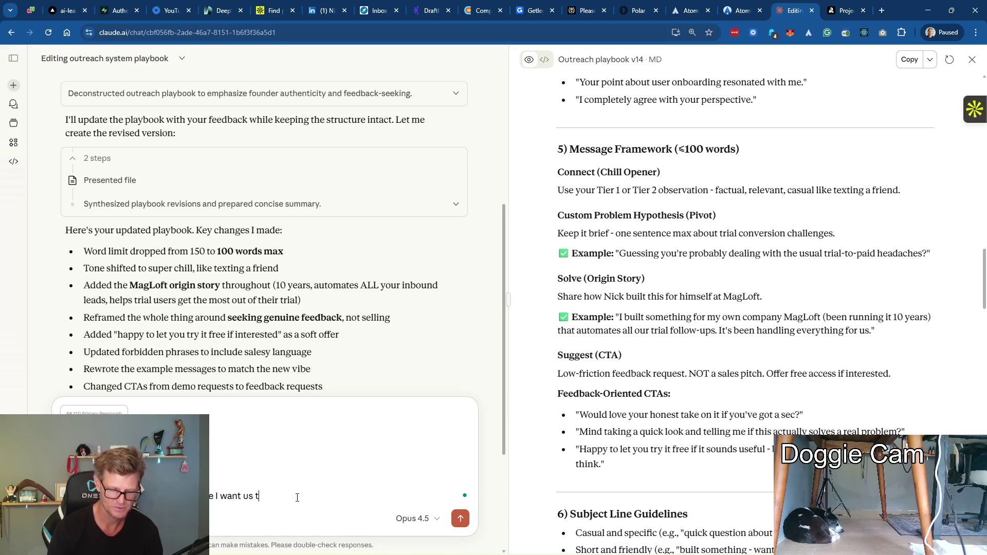
text(o change the playbv)
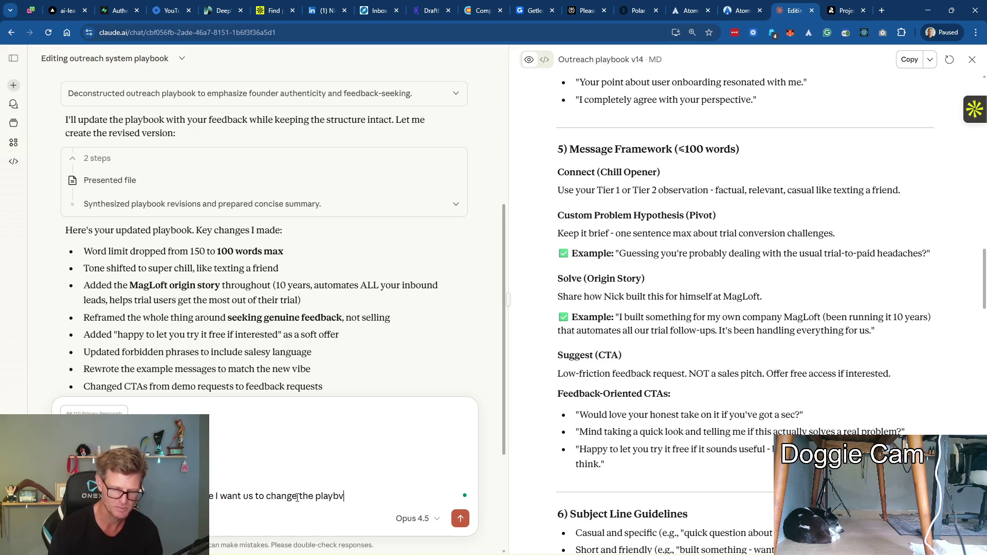
key(BackSpace)
text(ook, so we no longer directlky)
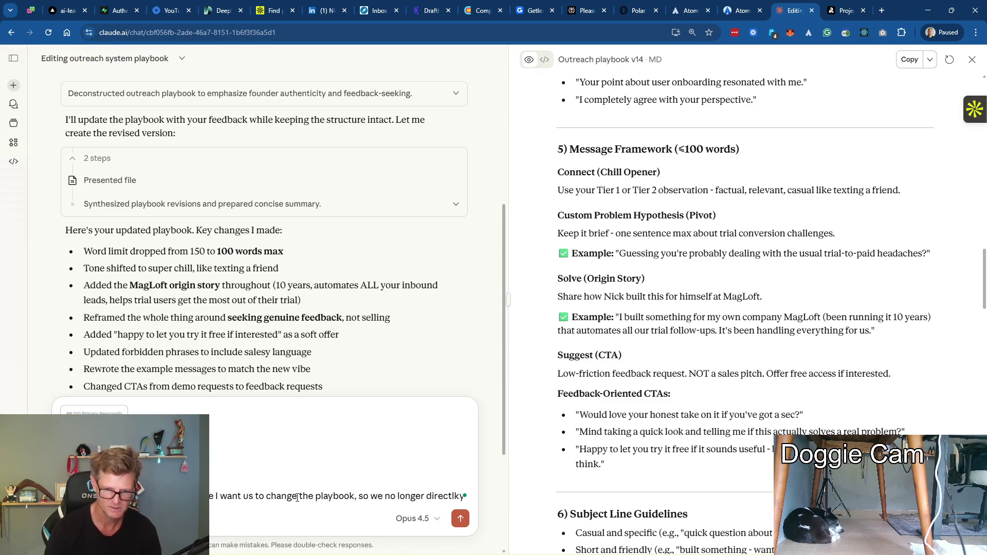
text(ly )
text(pitch)
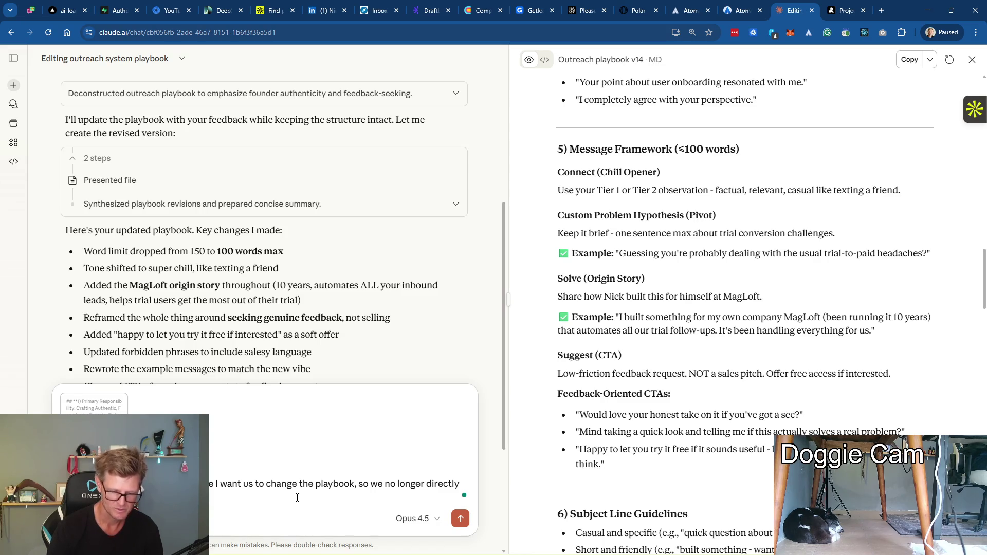
text(se )
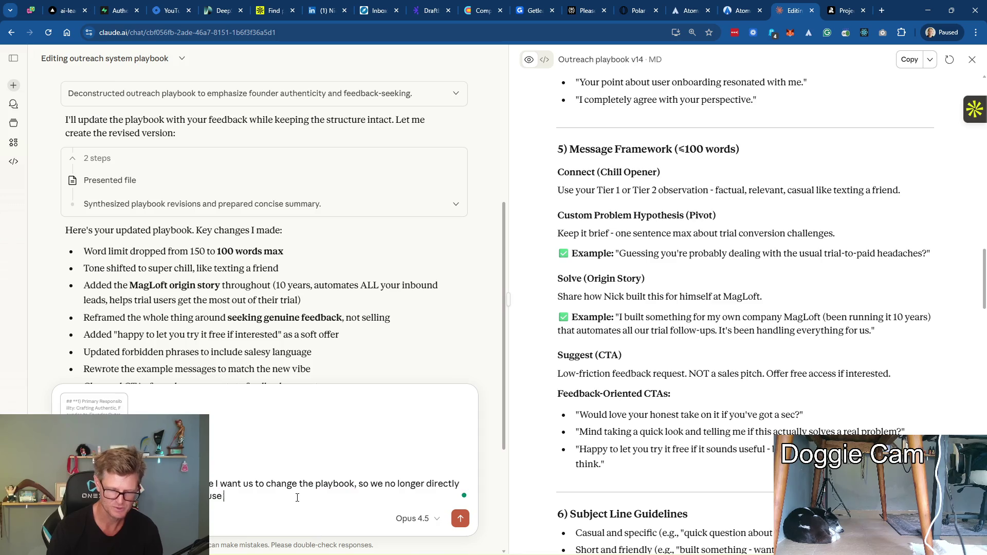
text(I dont like)
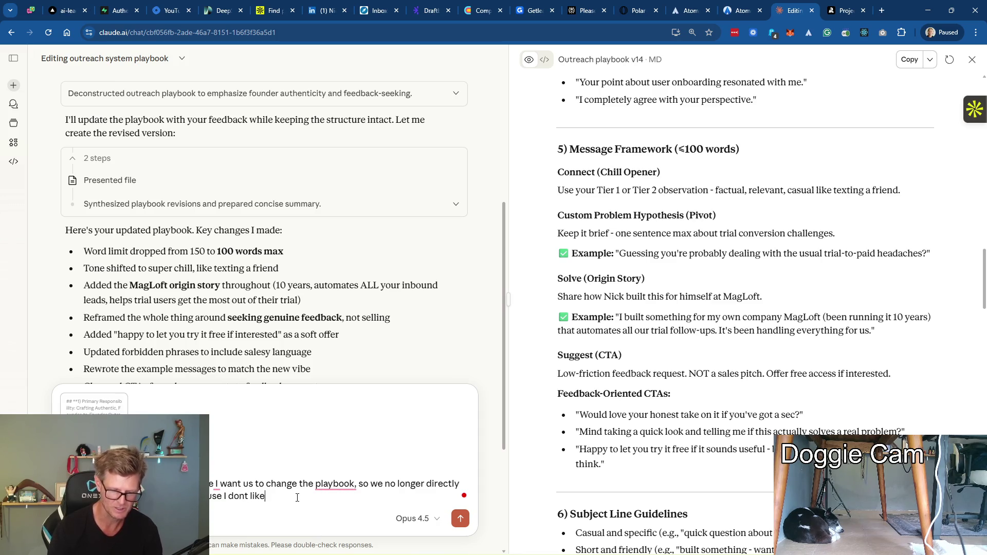
text( it almost a cliche )
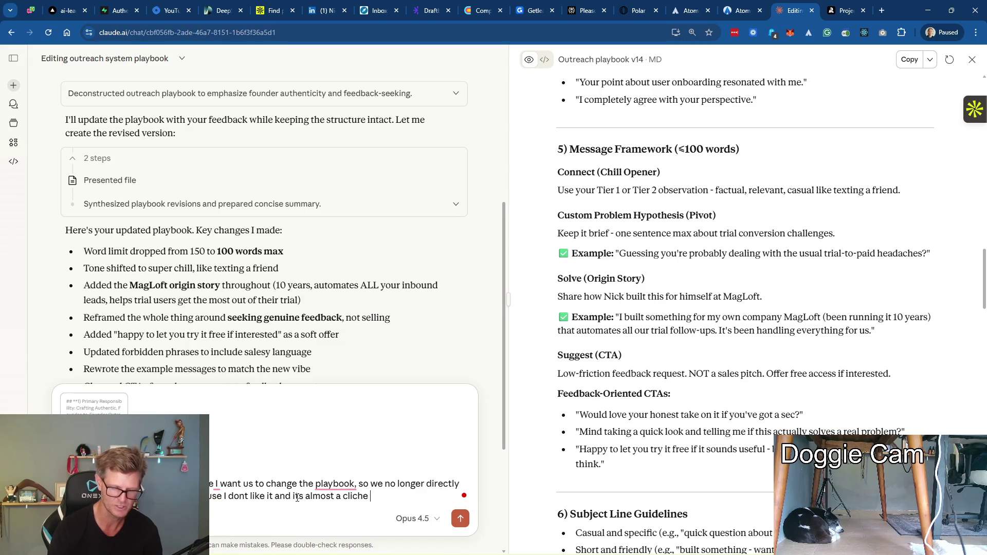
text(at this poi)
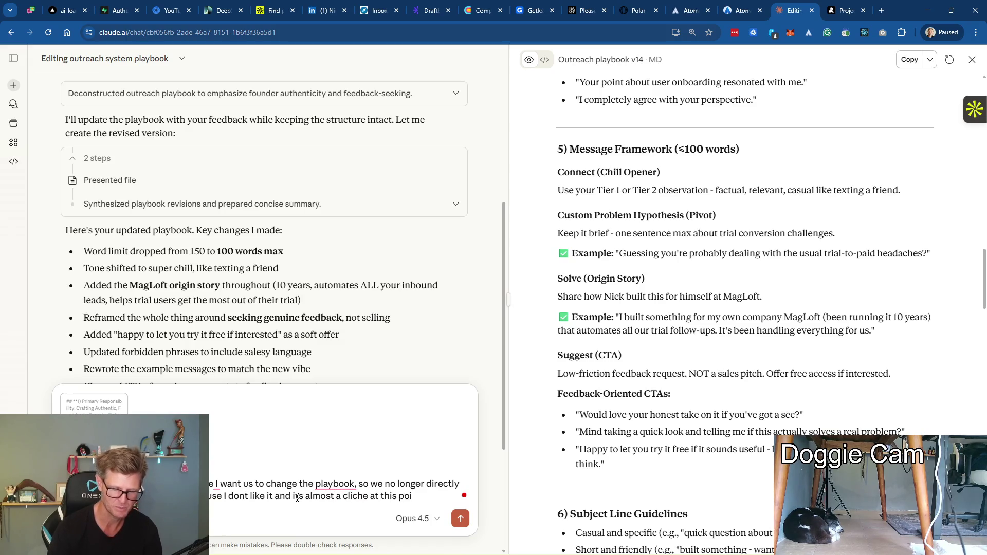
text(nt and r)
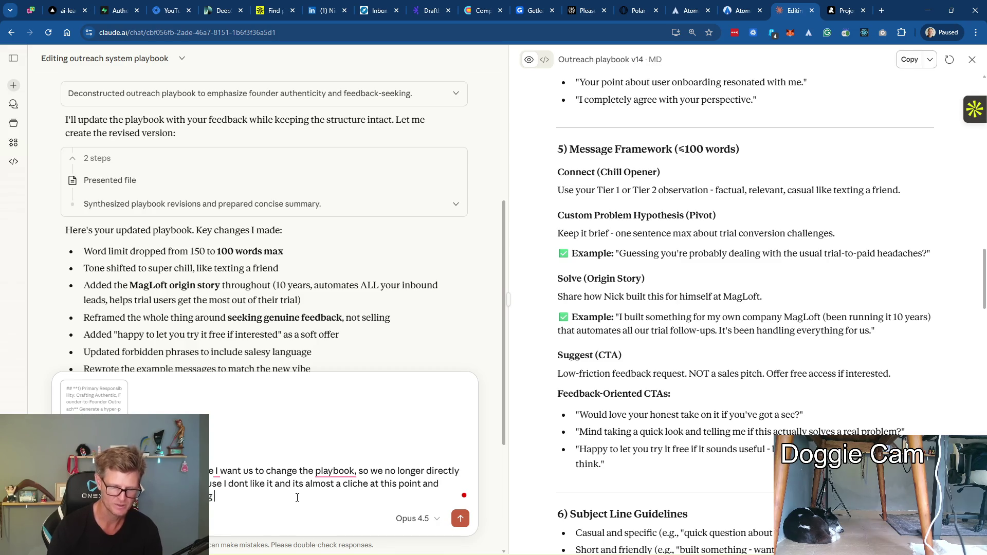
text(cheap )
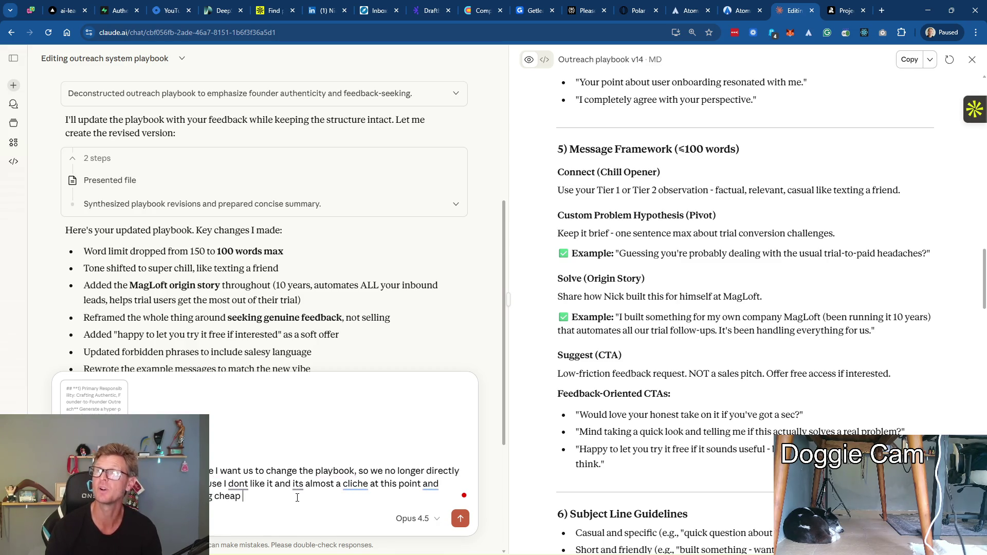
text(personalization tool)
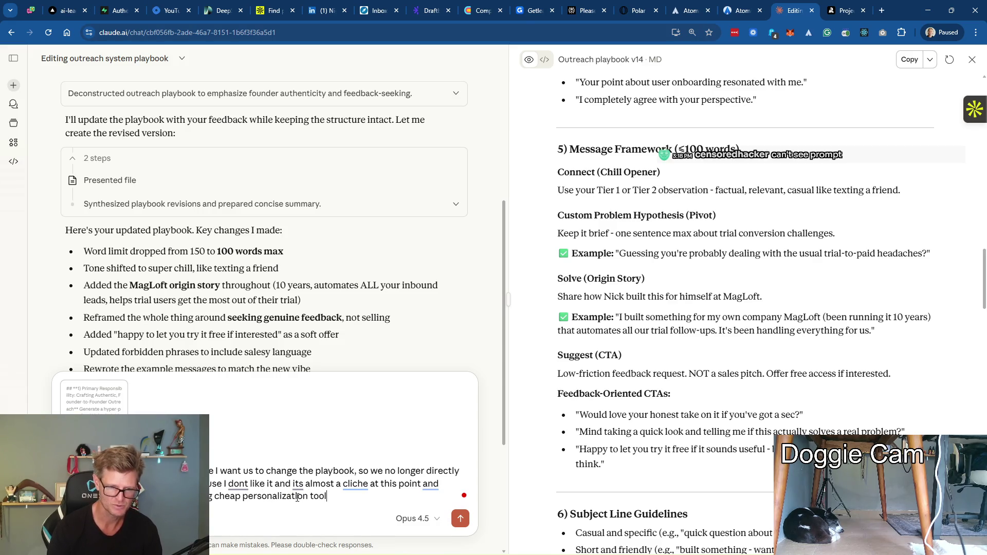
text(s have used fo)
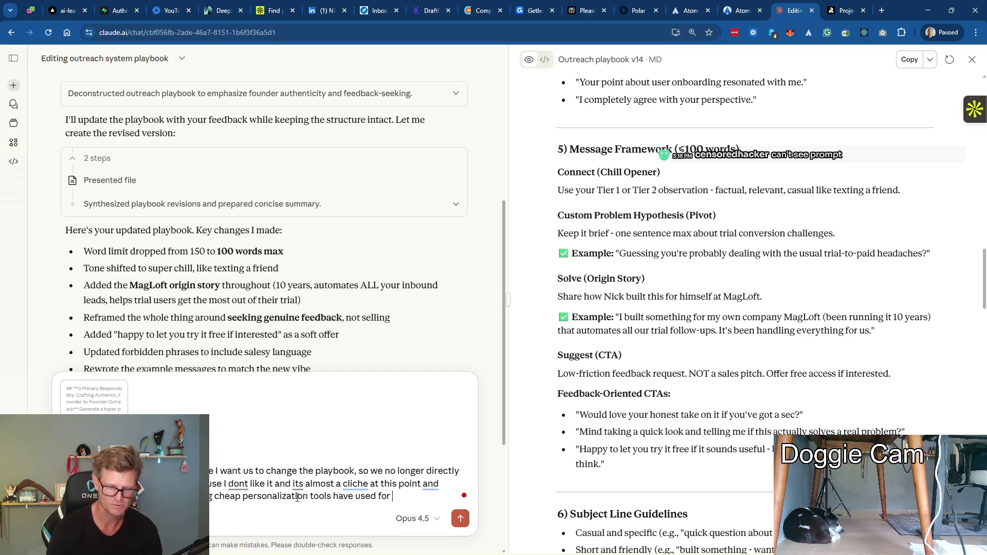
text(rs)
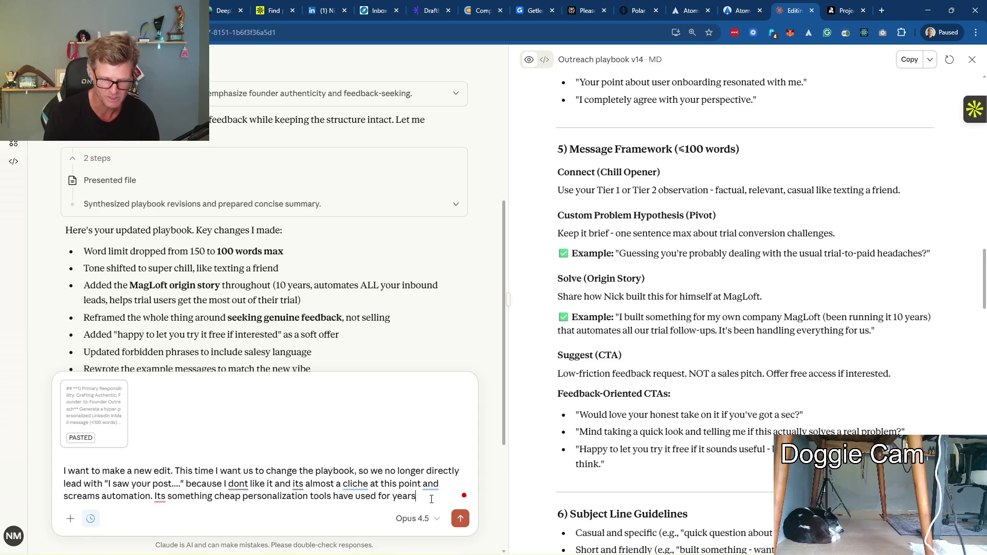
text( and f)
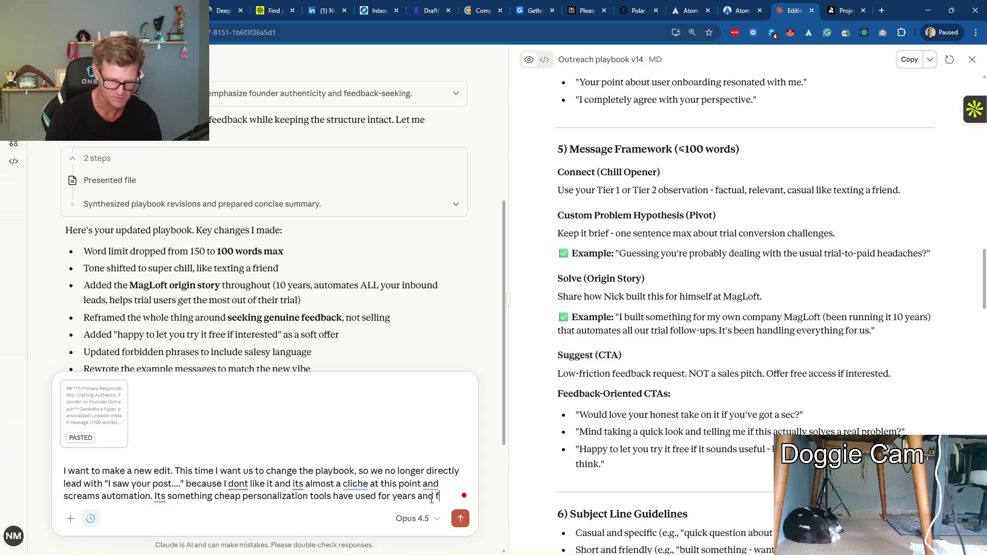
text(eels like its easy to spot. Ins)
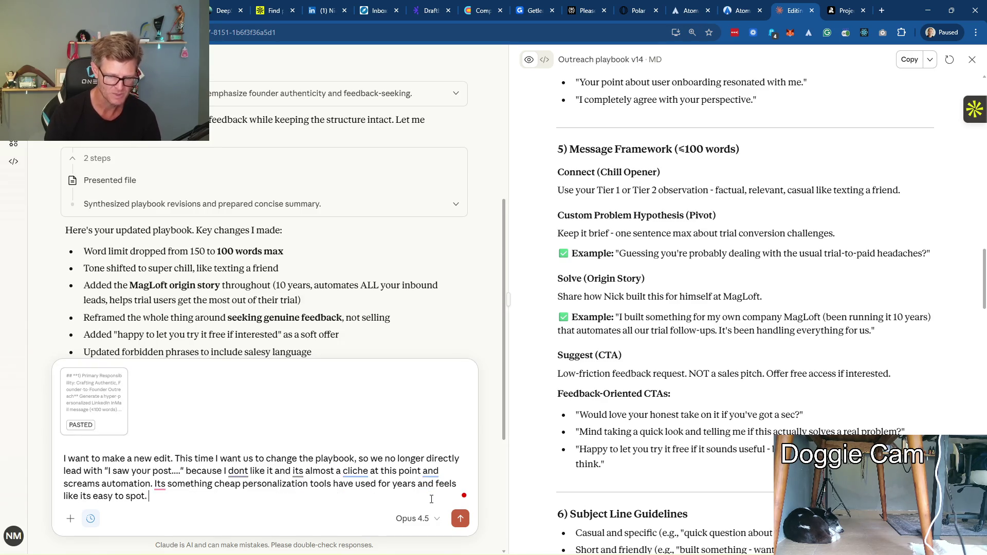
text(tead )
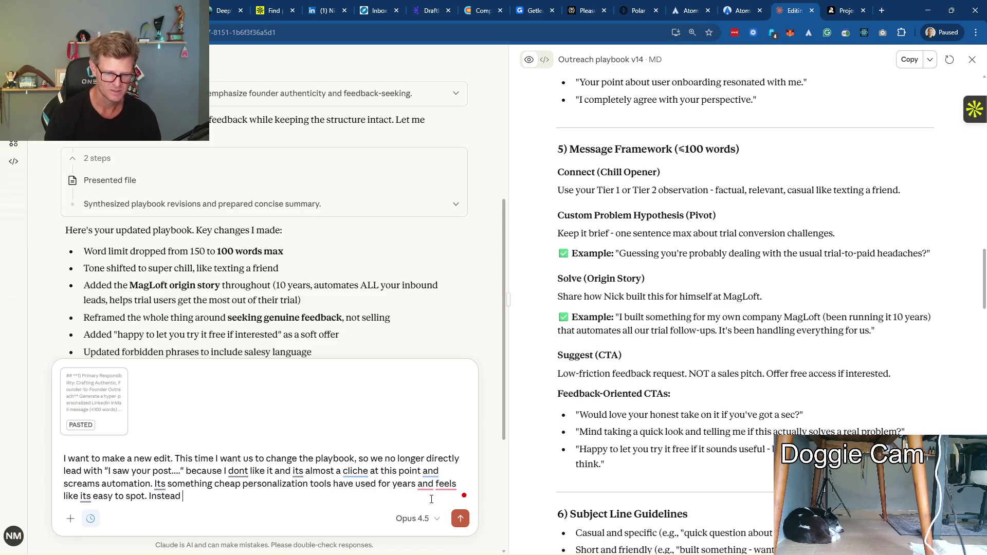
text(try to weave in)
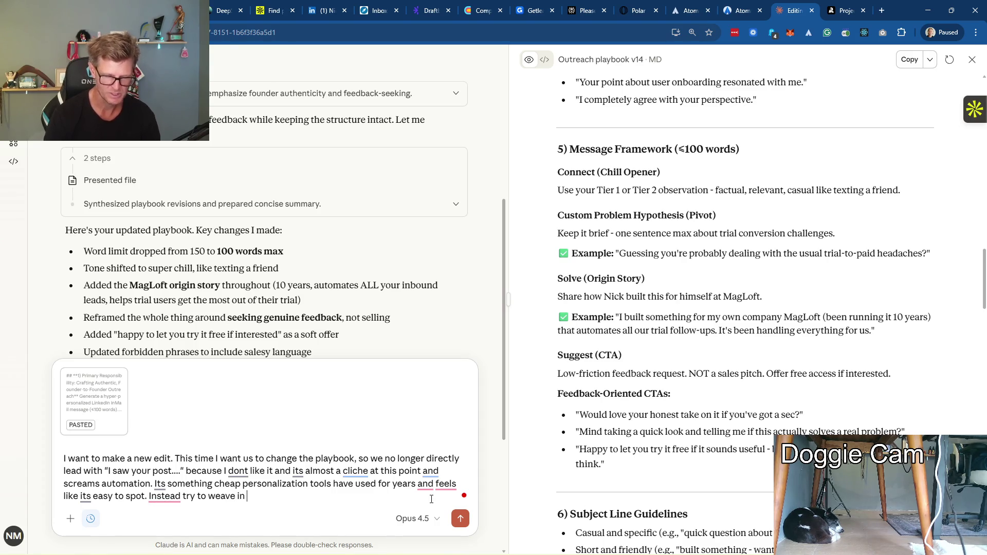
text(personalized )
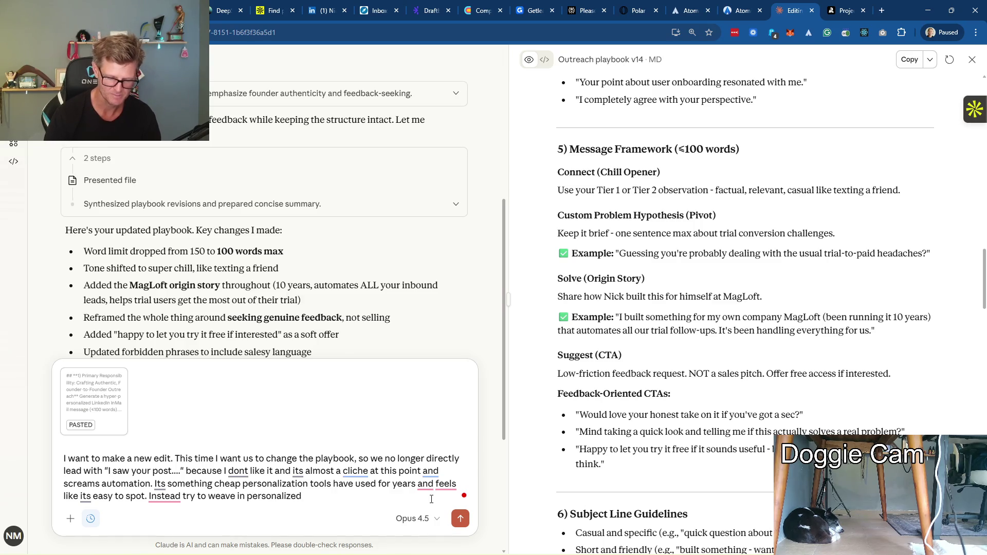
text(mentions)
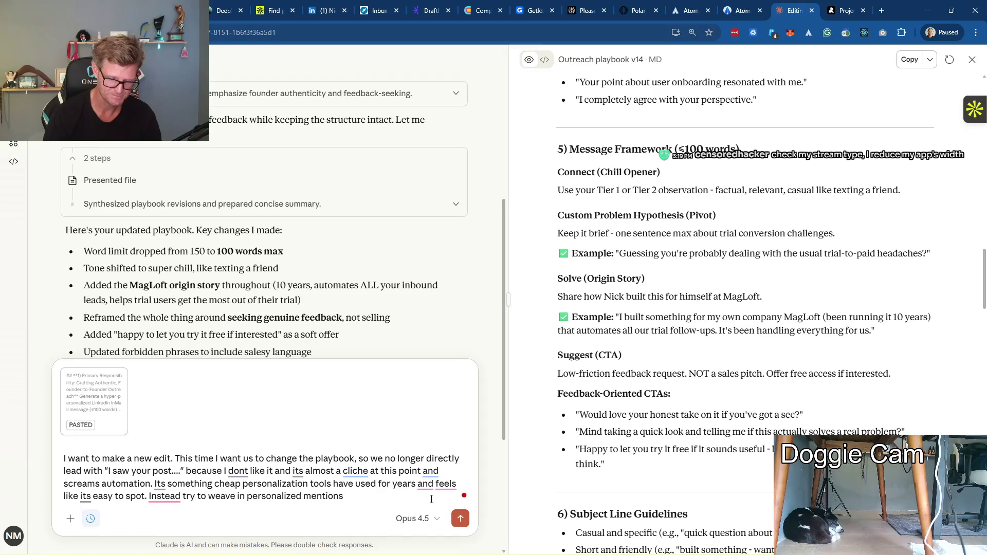
text( from the )
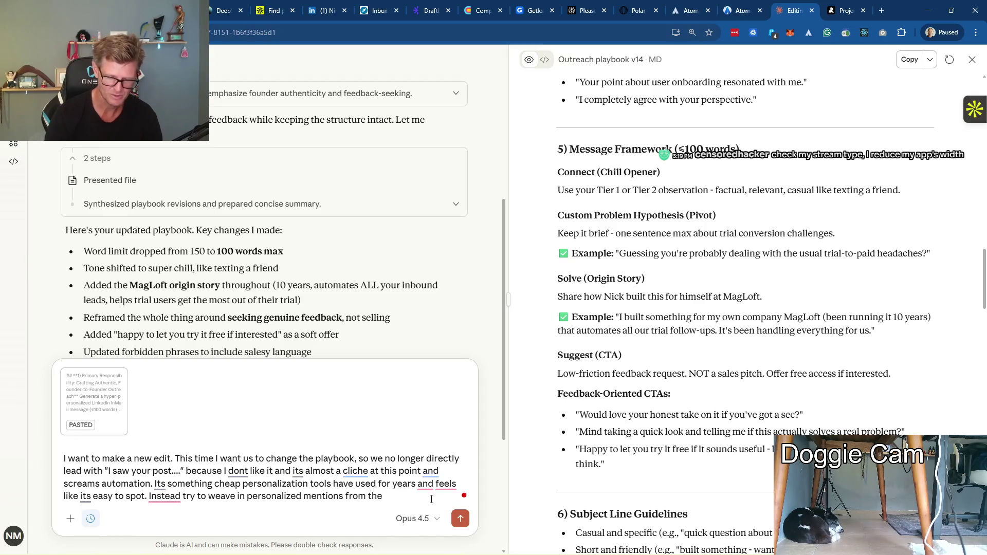
text(LinkedIn )
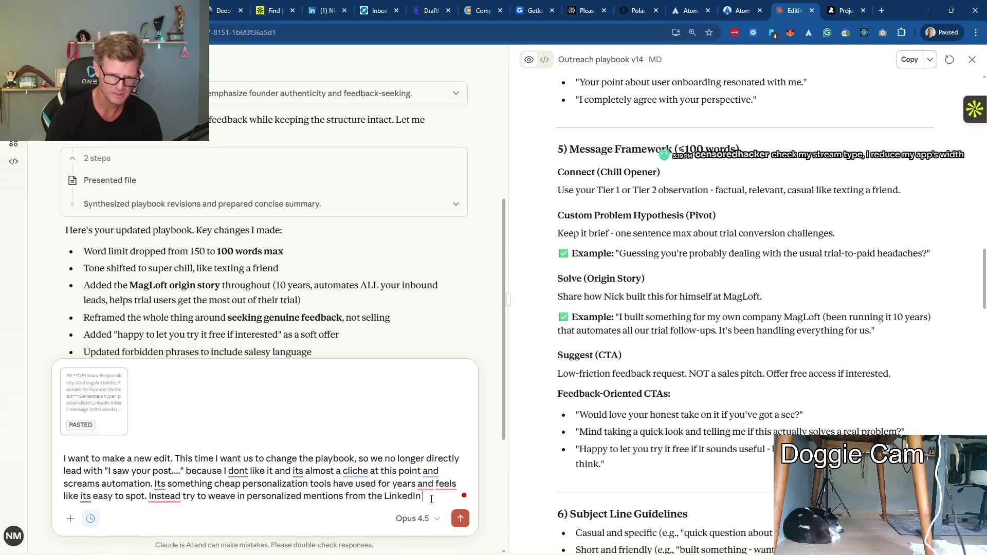
text(profile and )
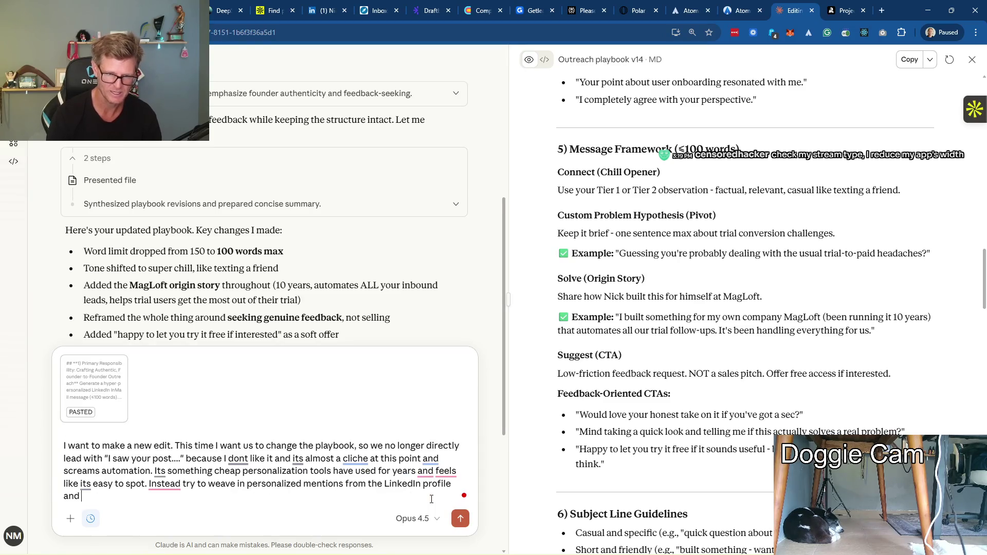
text(the prospect)
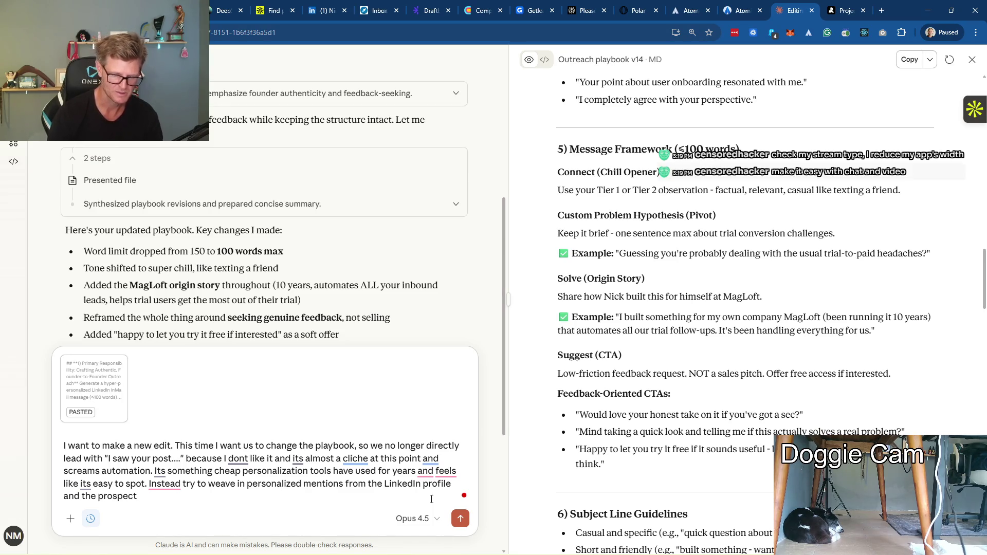
text( in general)
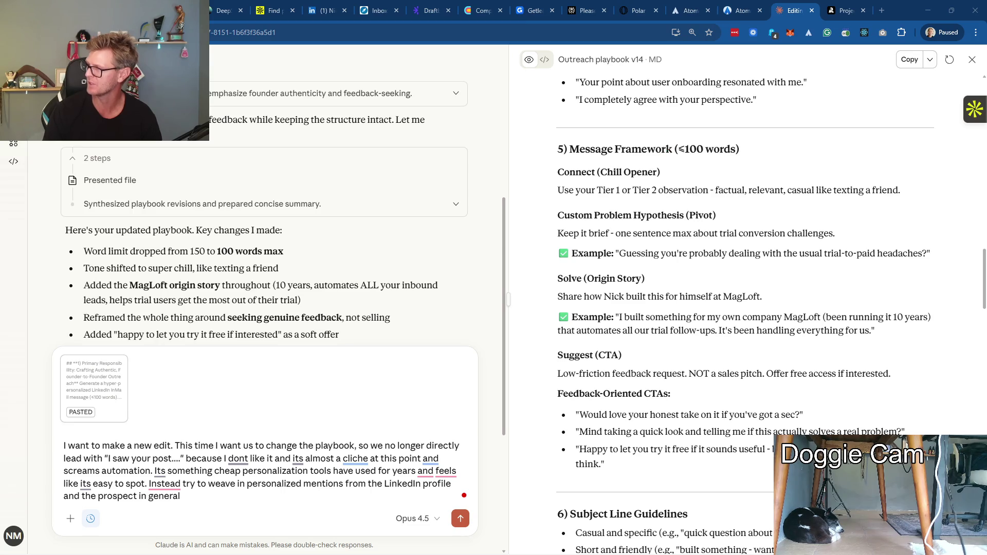
Switch over to the Twitch stream page tab
click(881, 10)
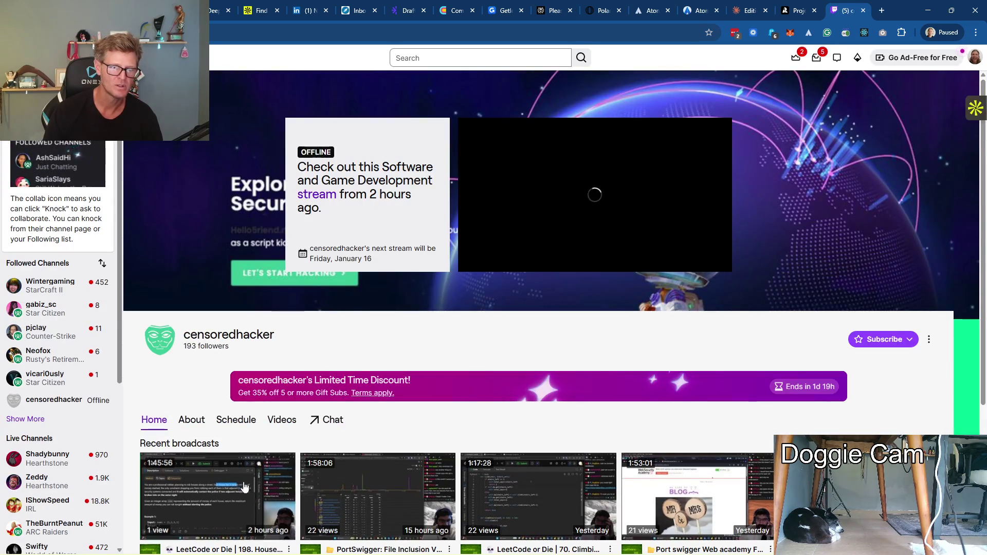
Watch and pause the fellow streamer's recent LeetCode broadcast, then leave for the Recraft canvas
click(248, 469)
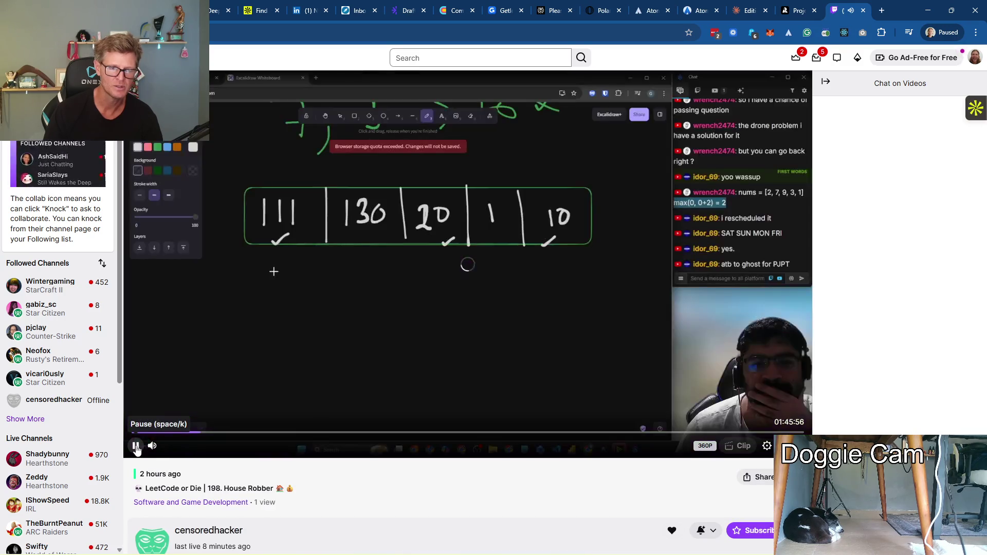
click(138, 447)
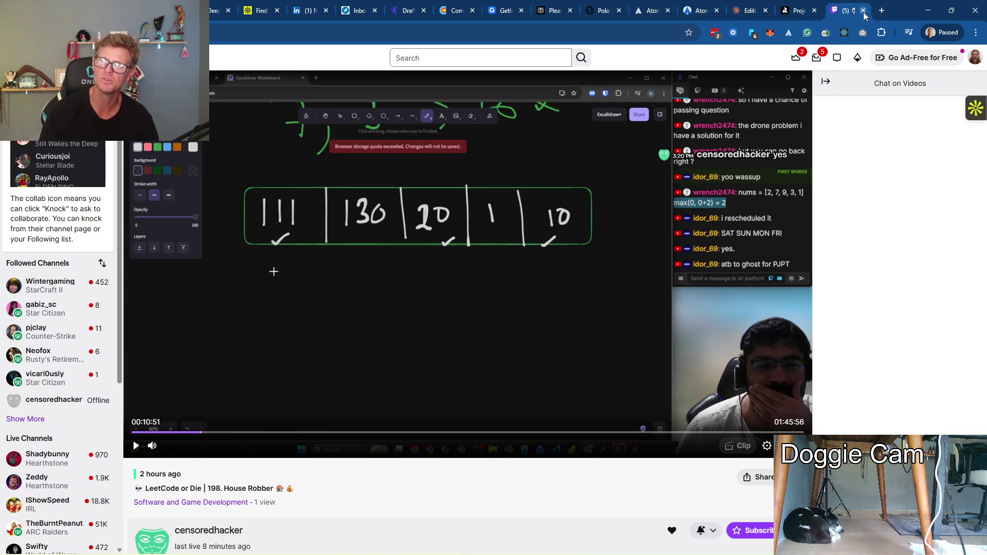
click(845, 11)
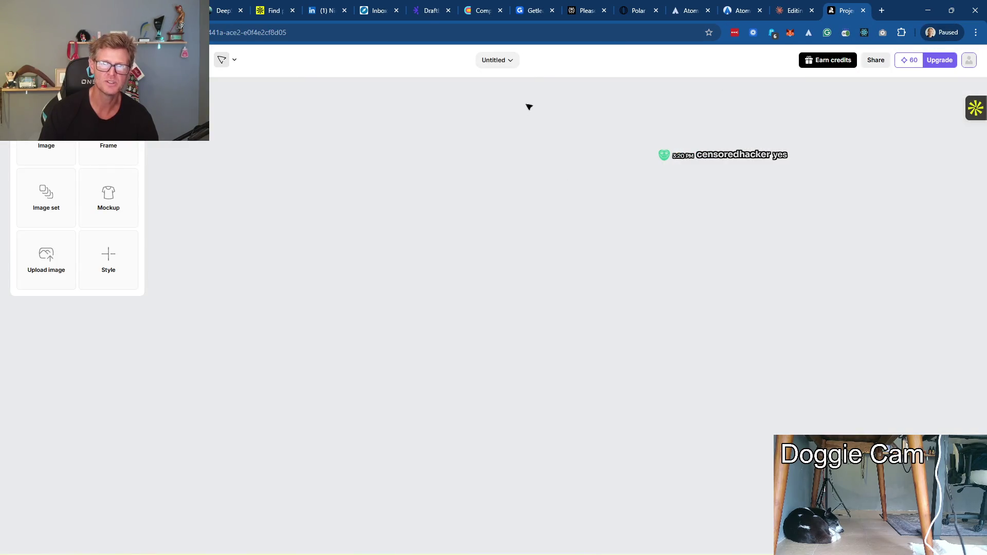
Leave the Recraft canvas and return to the Atomic BI playbook and Claude chat
key(alt+Tab)
mouse_move(227, 203)
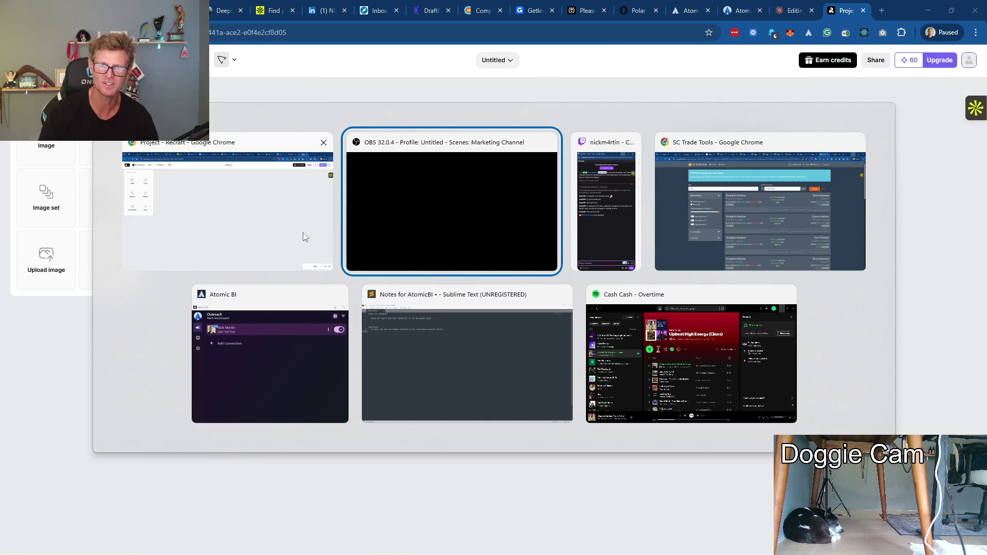
click(259, 206)
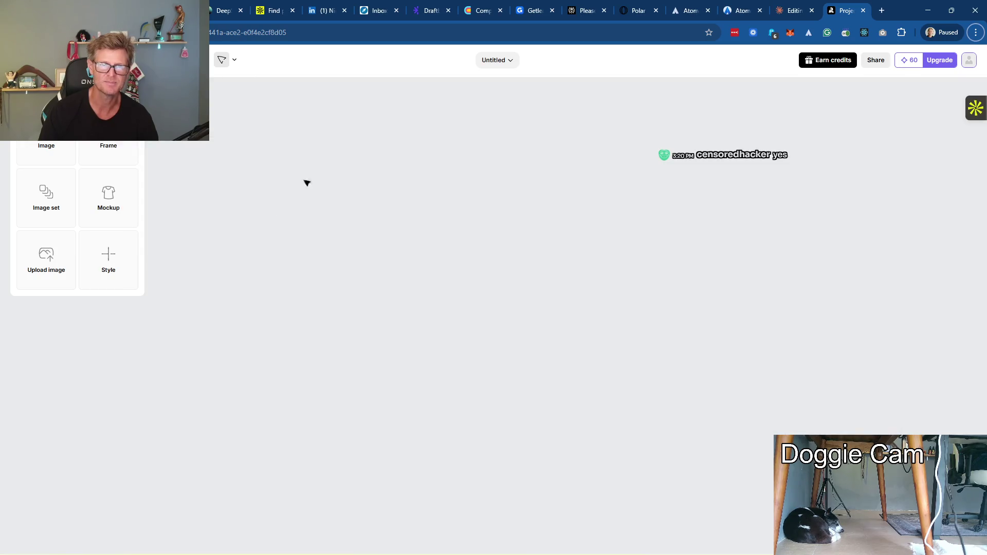
click(742, 10)
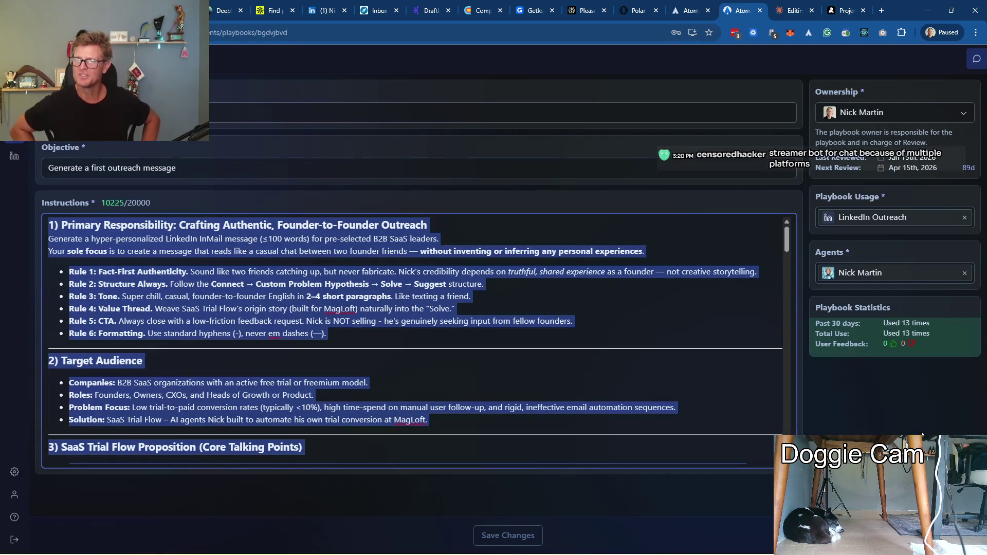
key(ctrl+Tab)
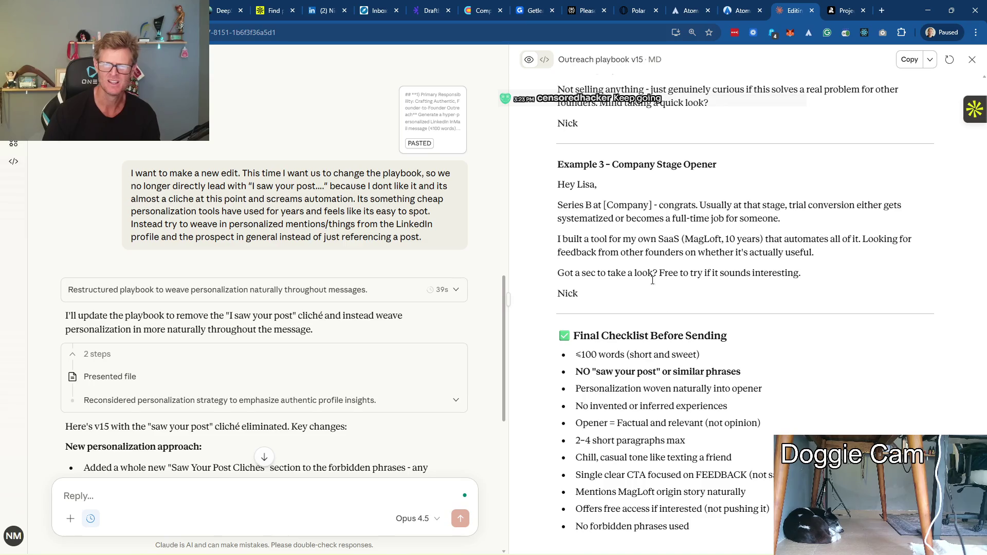
scroll(653, 282, up, 8)
scroll(694, 324, up, 8)
scroll(744, 370, up, 8)
scroll(744, 370, up, 8)
scroll(744, 371, up, 8)
scroll(744, 371, up, 8)
scroll(744, 371, up, 8)
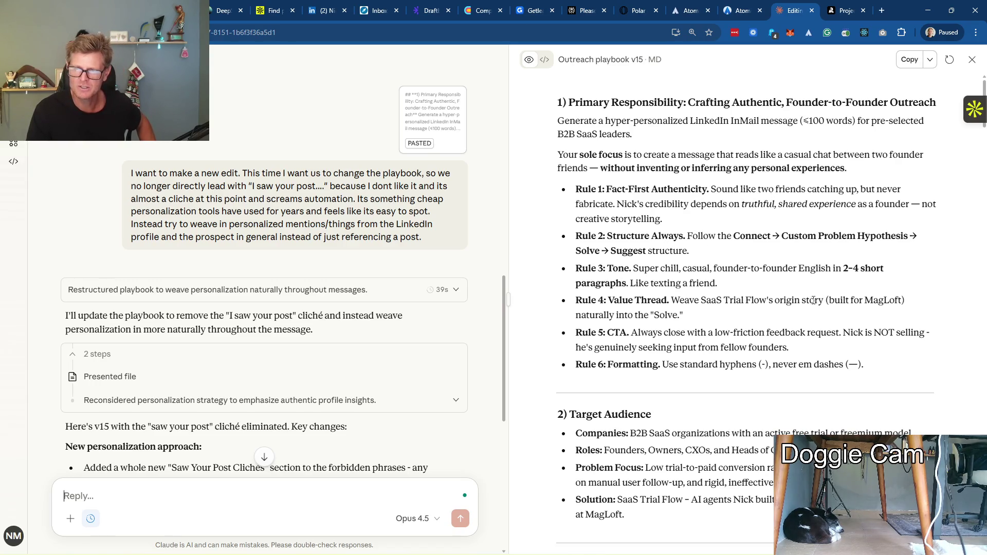
scroll(733, 337, down, 3)
scroll(693, 294, down, 3)
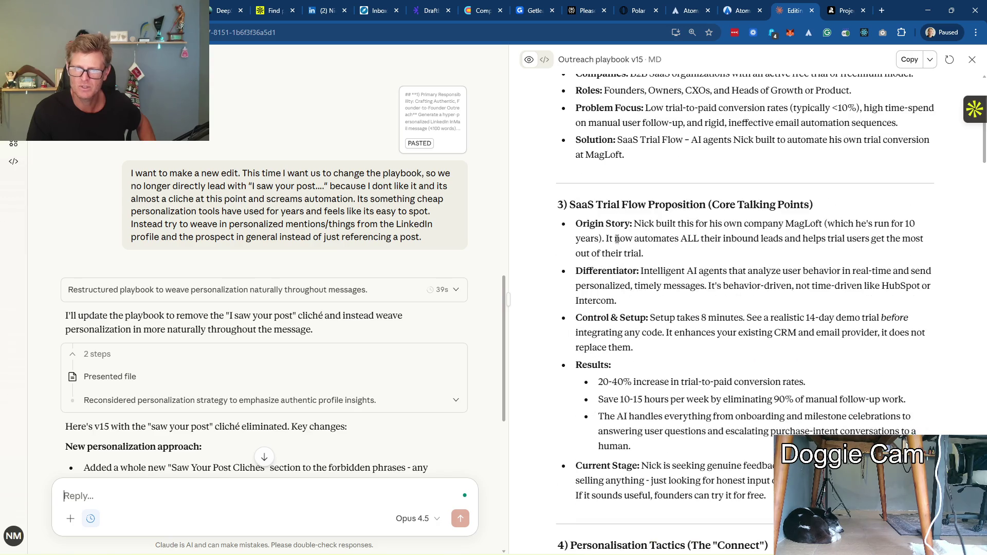
scroll(784, 249, down, 3)
scroll(774, 285, down, 3)
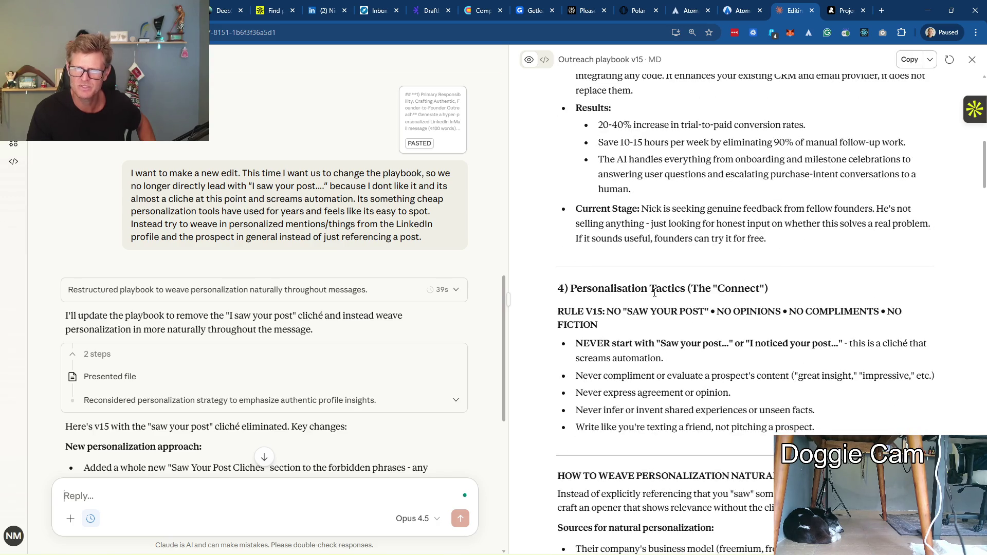
scroll(654, 293, down, 2)
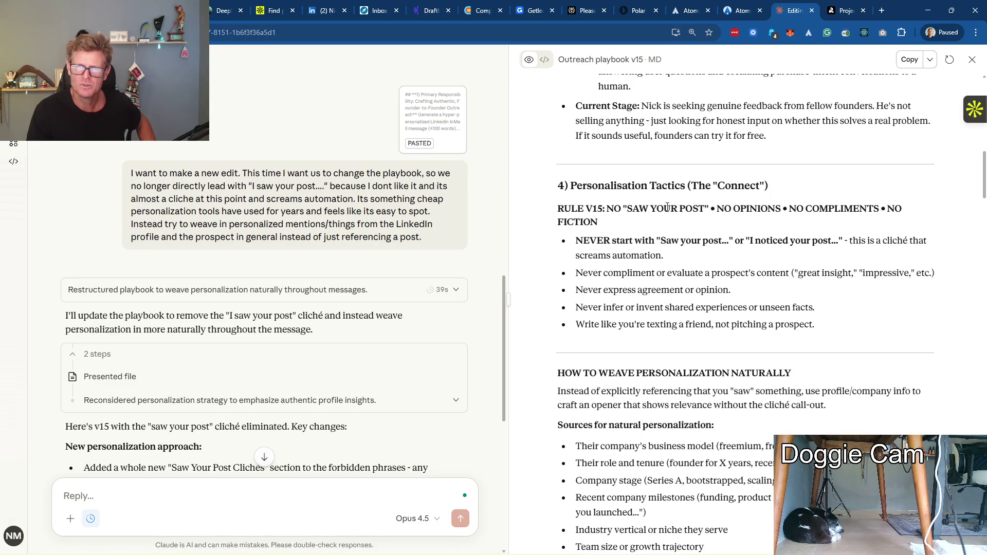
Copy the full Outreach playbook v15 text from Claude
key(ctrl+a)
key(ctrl+c)
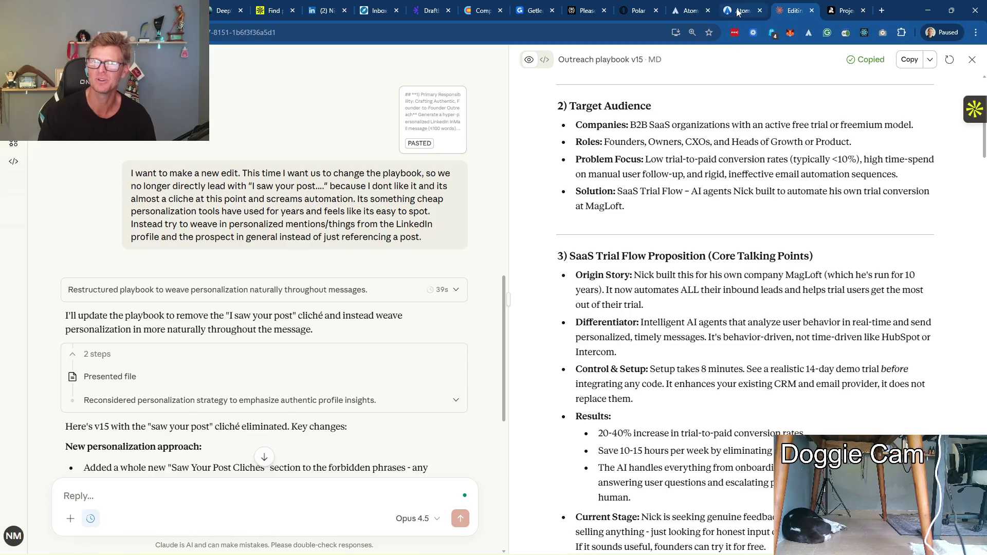
click(739, 11)
Replace the Atomic BI First Message playbook instructions with v15 and save
key(ctrl+a)
key(ctrl+v)
click(487, 537)
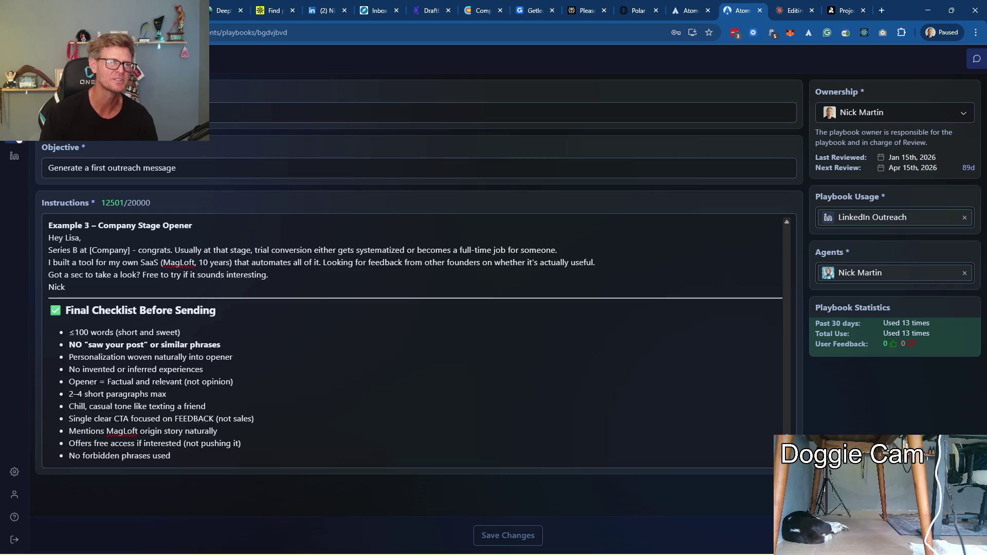
click(14, 156)
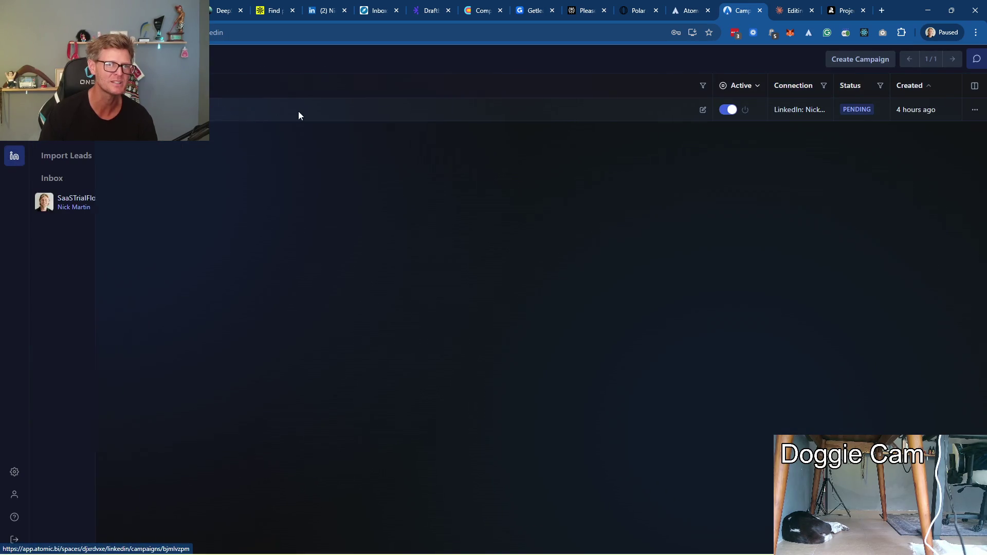
click(302, 112)
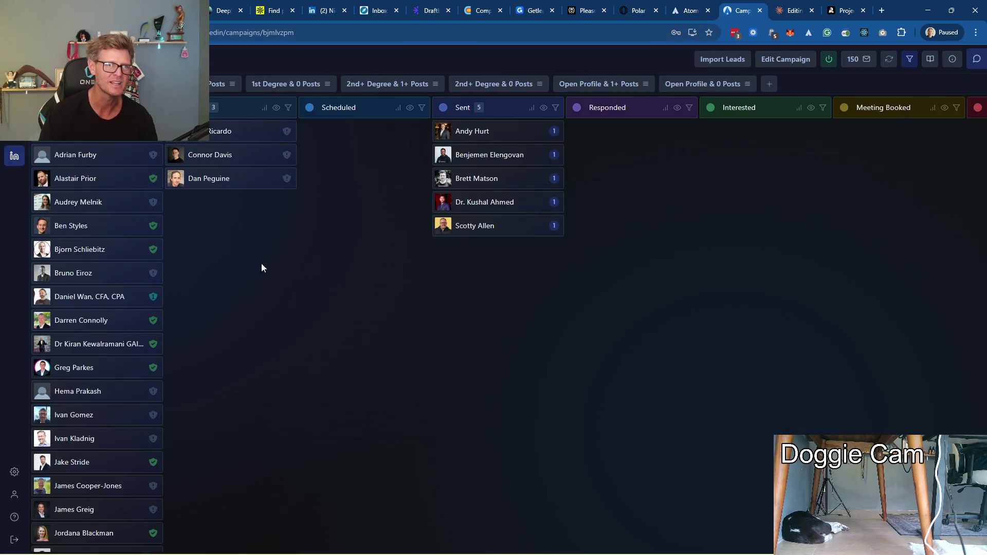
click(216, 133)
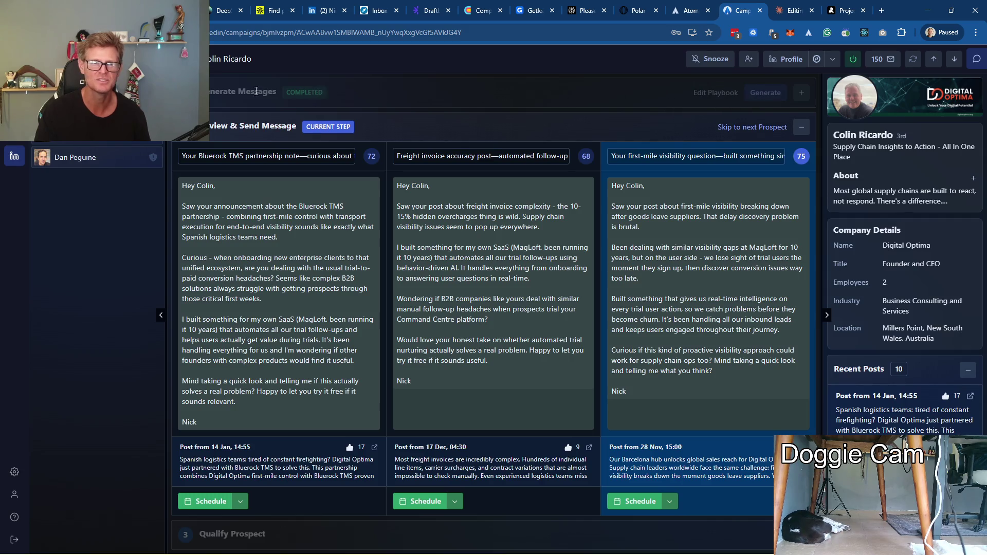
click(765, 93)
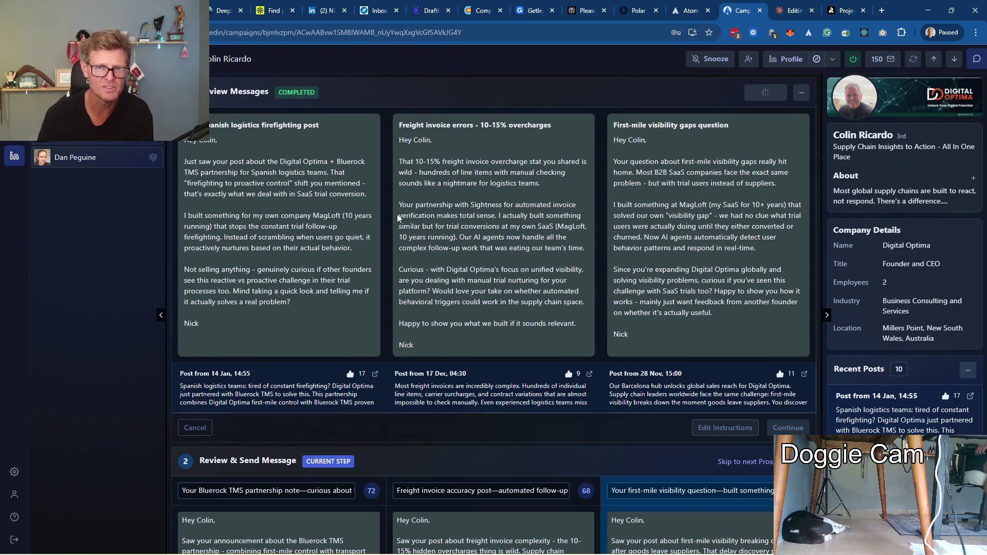
scroll(478, 239, down, 3)
scroll(477, 240, down, 3)
scroll(386, 270, down, 1)
scroll(542, 300, up, 3)
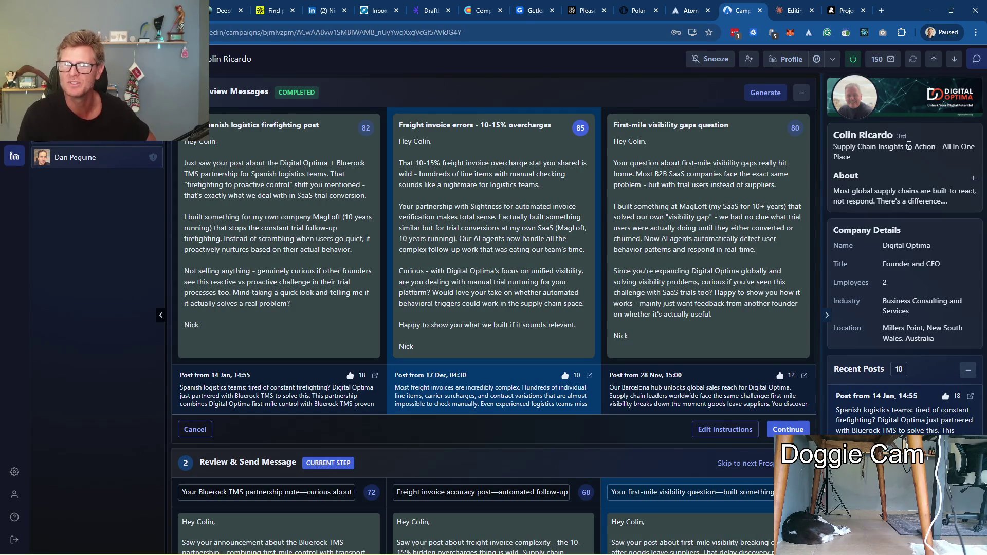
click(974, 178)
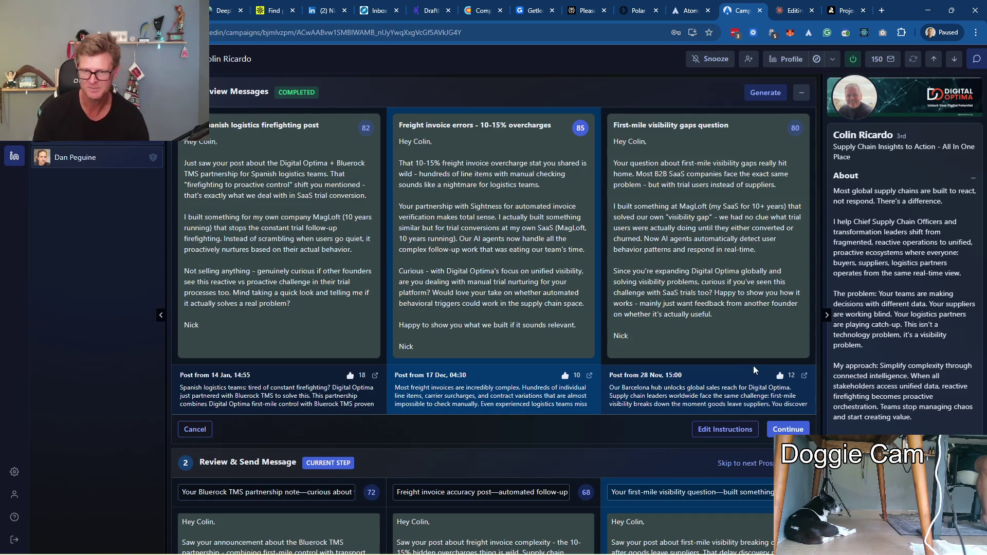
scroll(886, 273, down, 3)
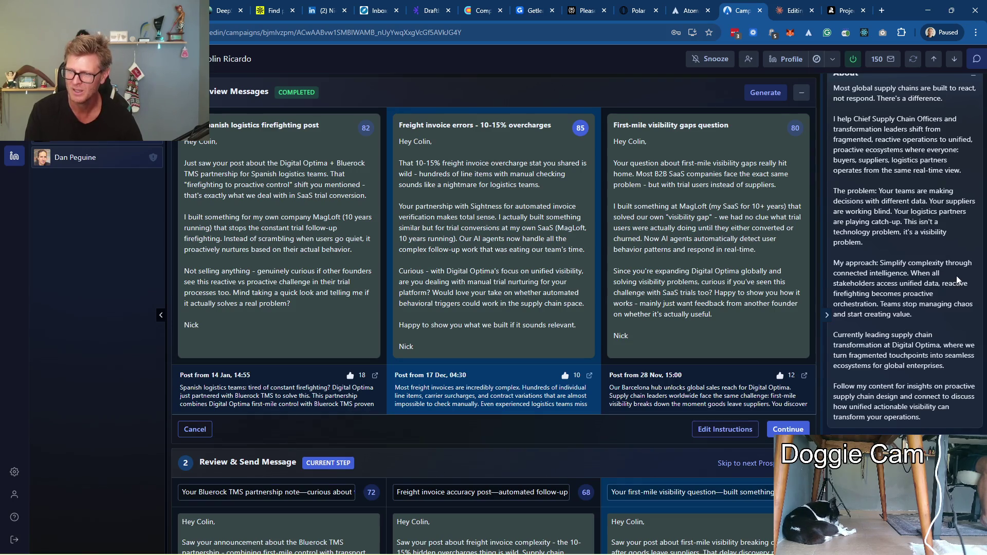
scroll(954, 272, up, 5)
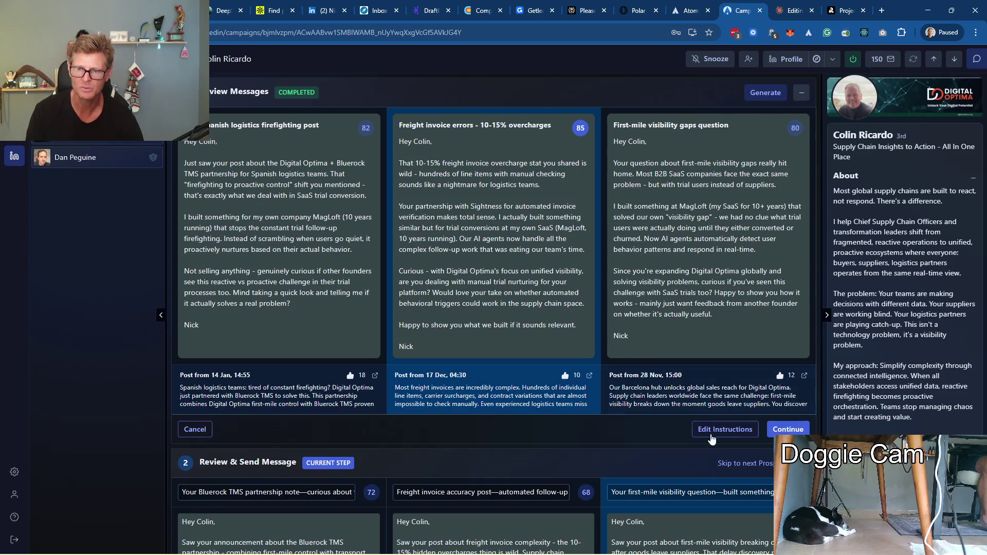
Move the regenerated drafts on to sending and read the 28 Nov Barcelona hub post in full
click(787, 428)
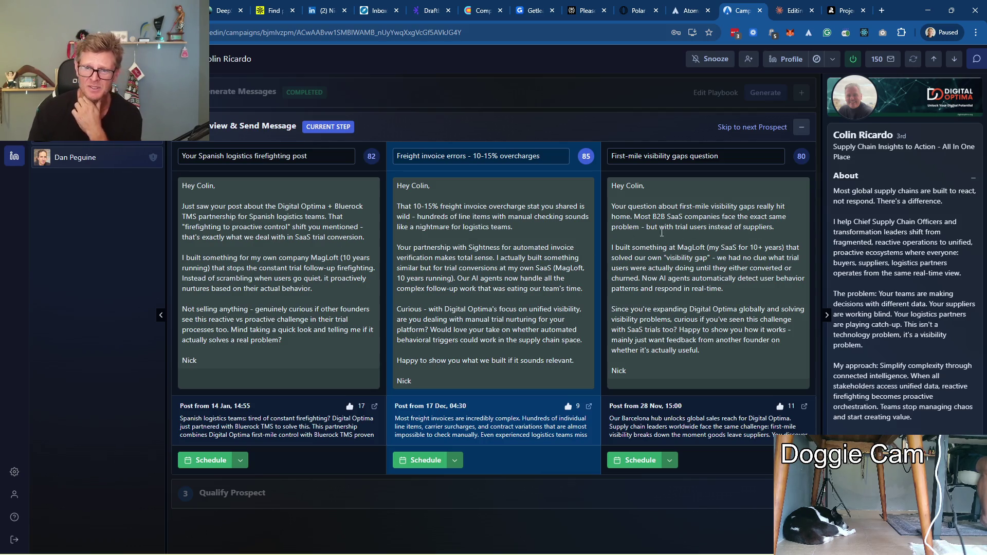
click(694, 428)
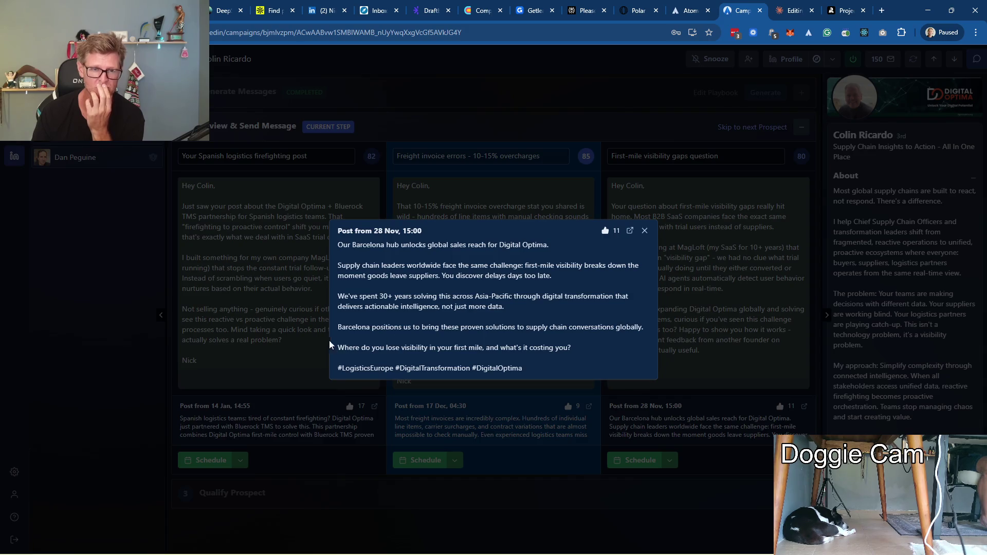
click(643, 231)
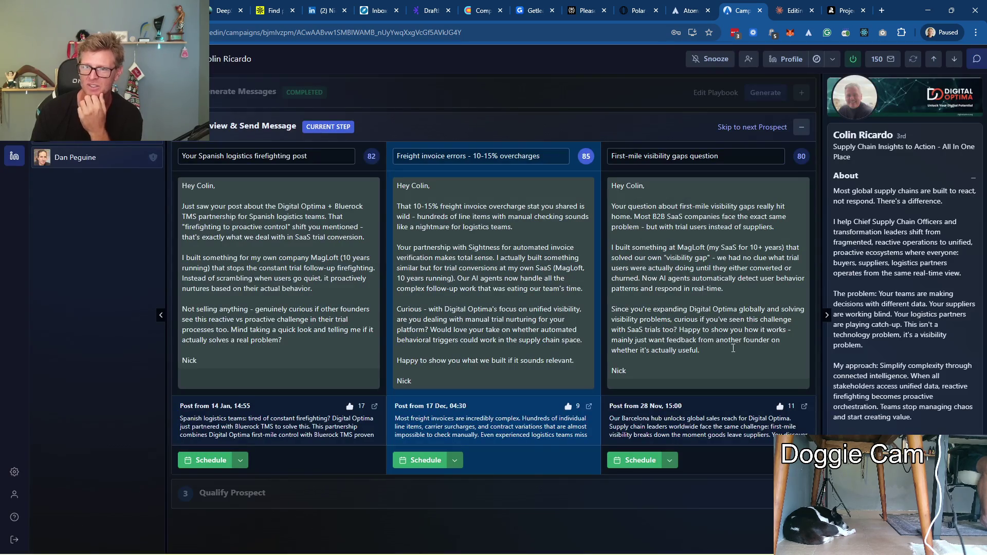
click(668, 460)
click(686, 483)
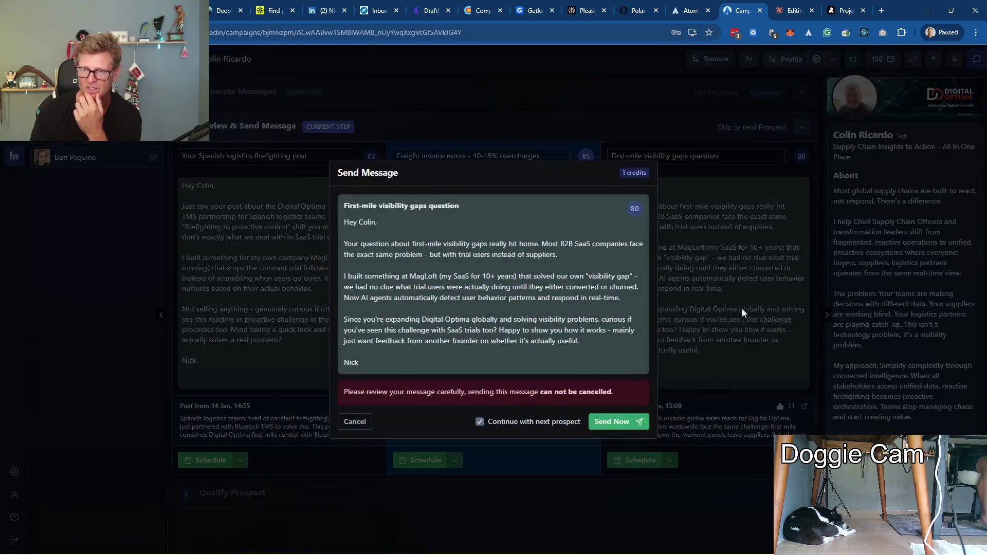
click(617, 421)
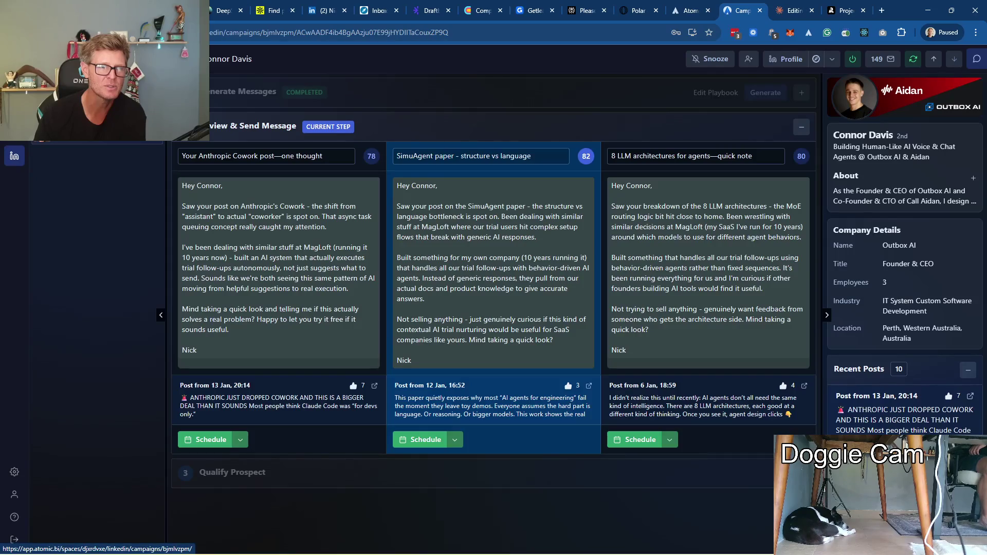
click(271, 133)
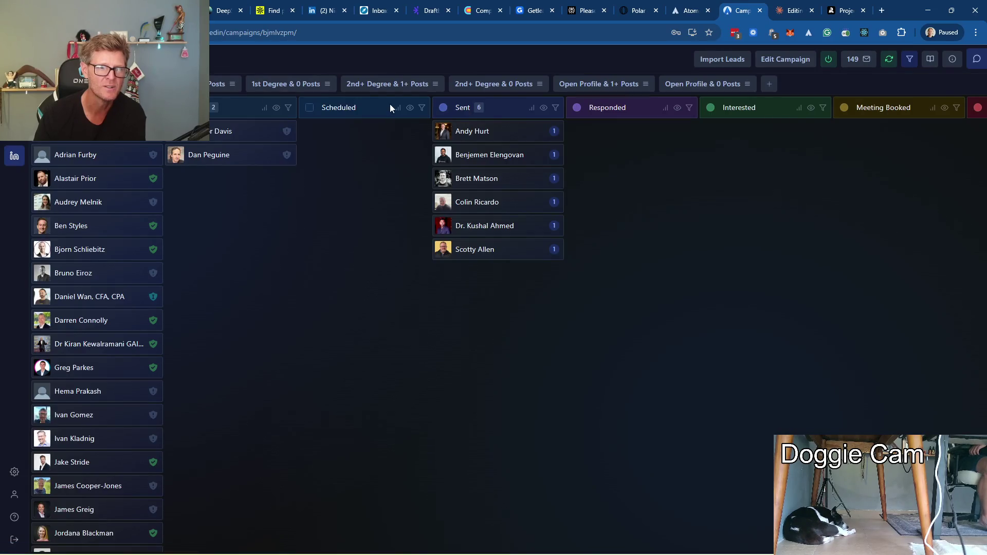
click(178, 131)
click(178, 156)
click(270, 107)
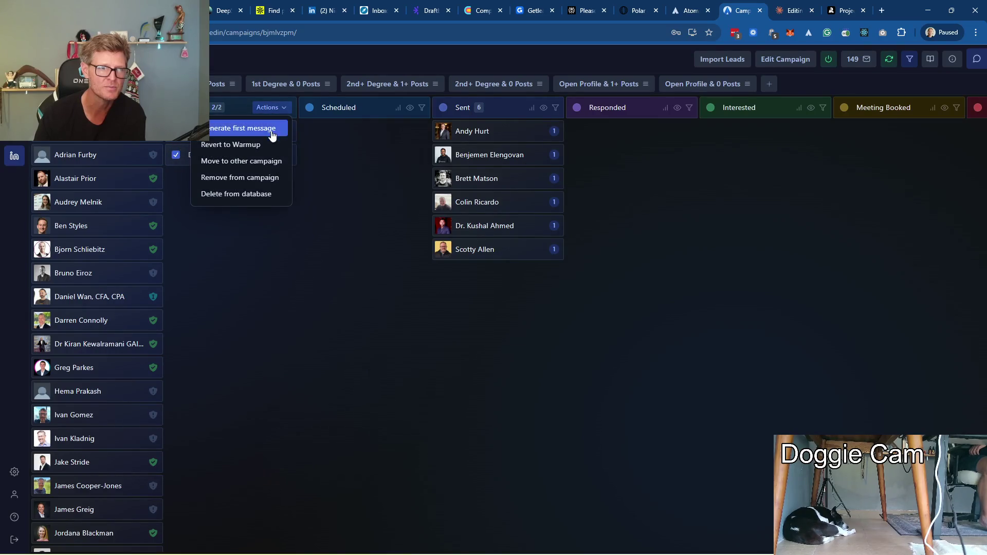
click(247, 132)
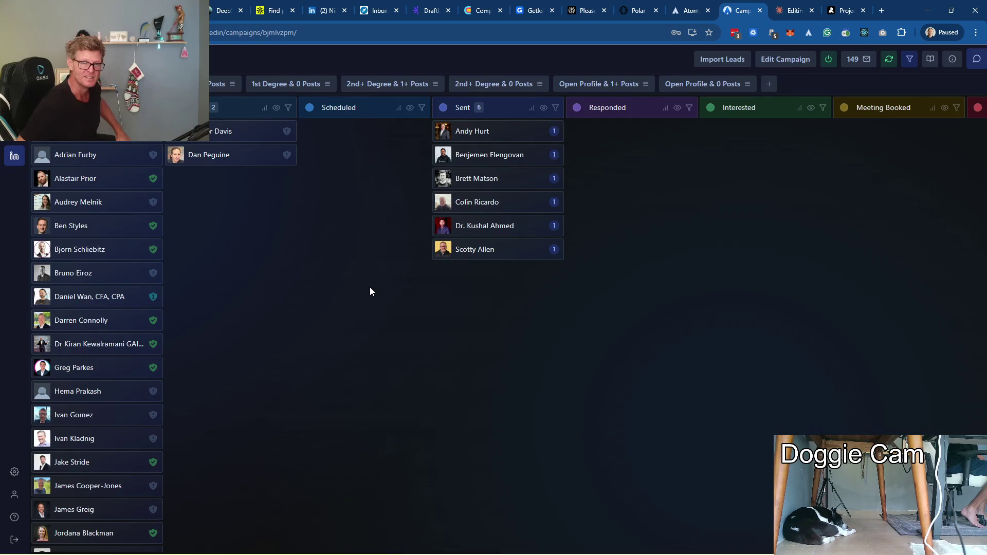
click(218, 133)
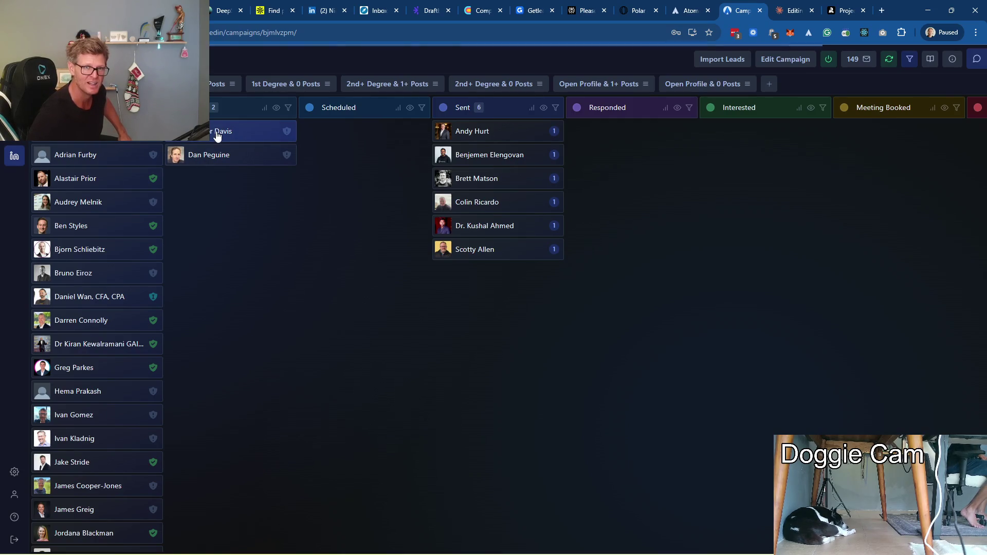
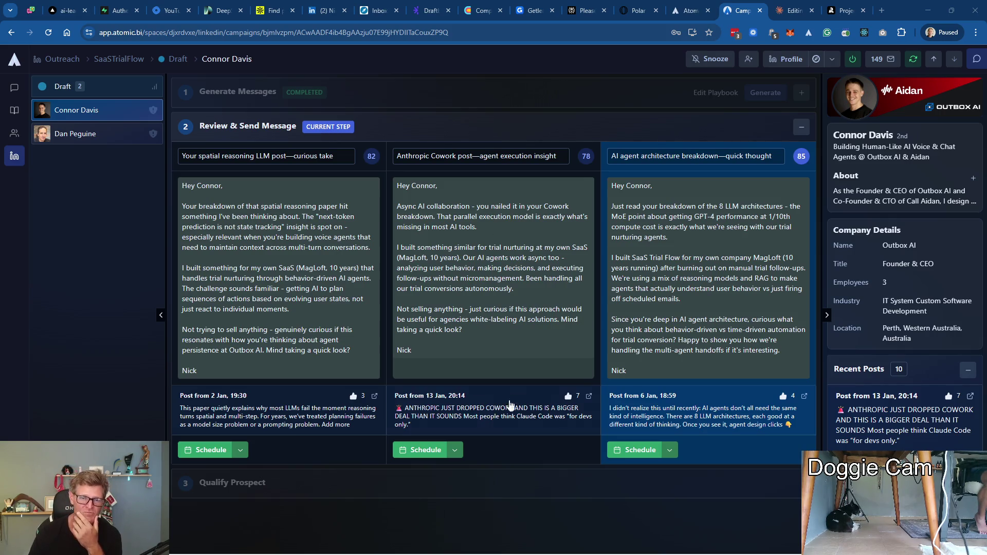
click(480, 414)
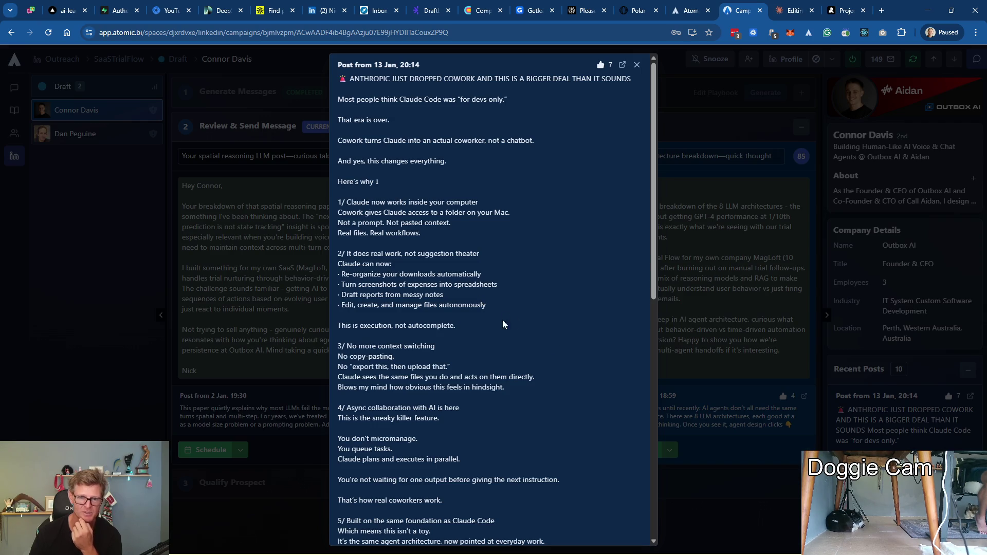
scroll(473, 338, down, 2)
scroll(474, 338, down, 1)
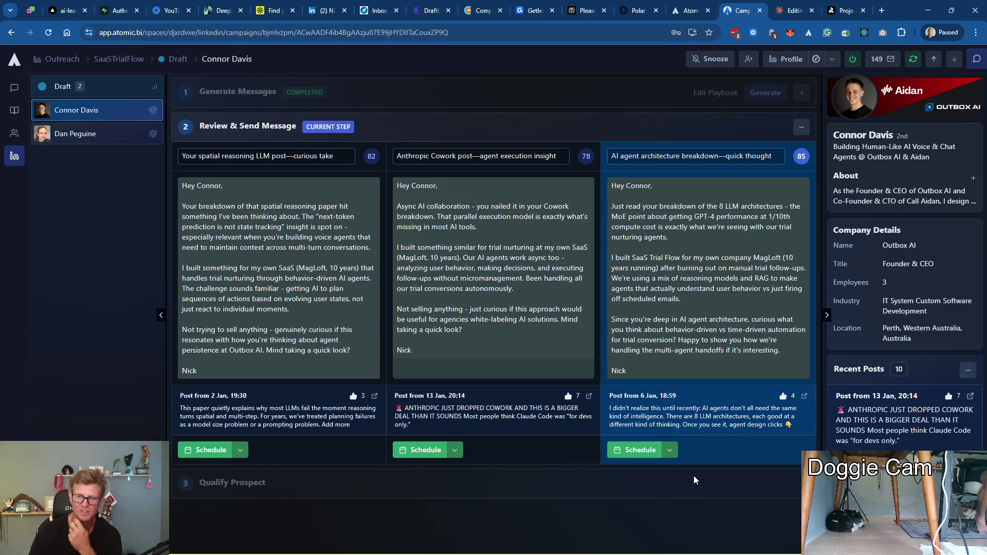
click(694, 476)
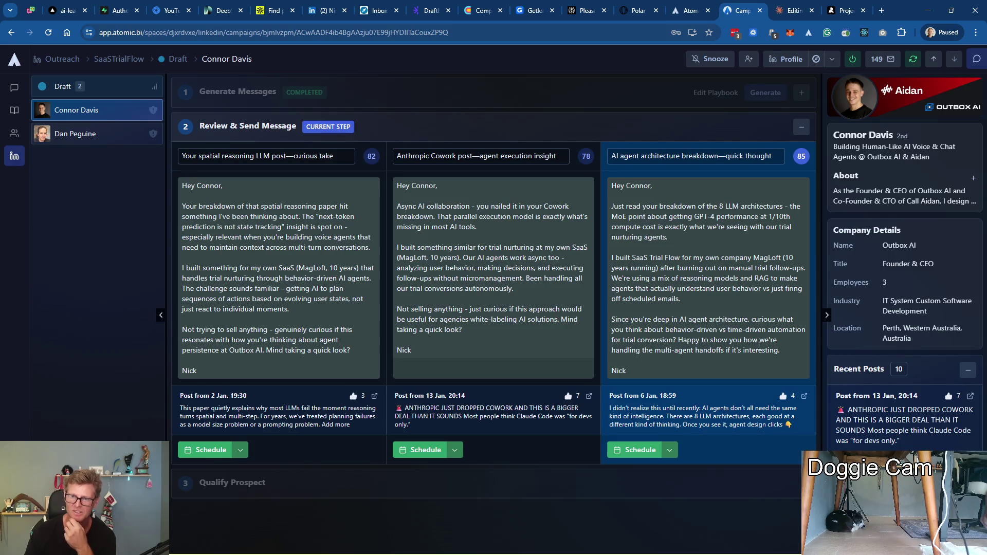
click(668, 449)
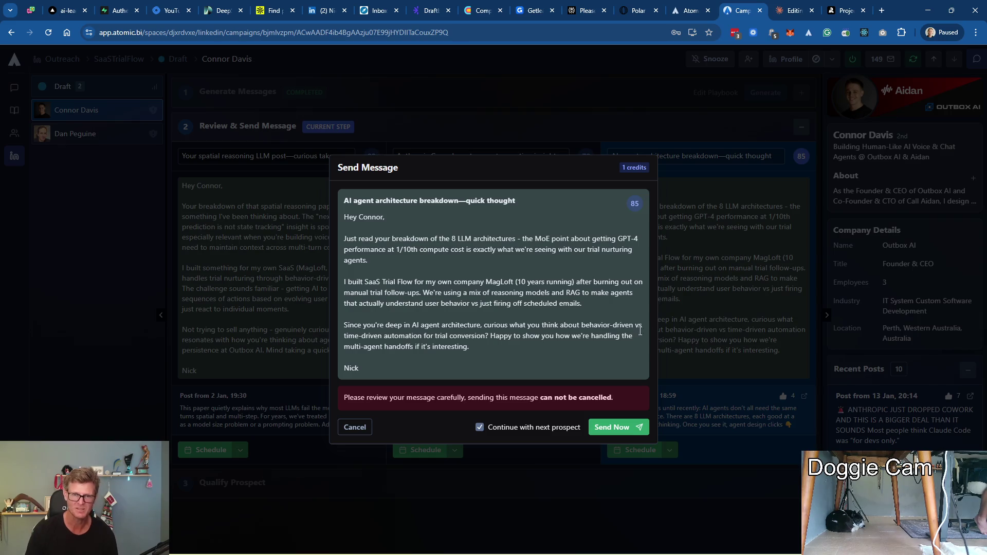
click(613, 427)
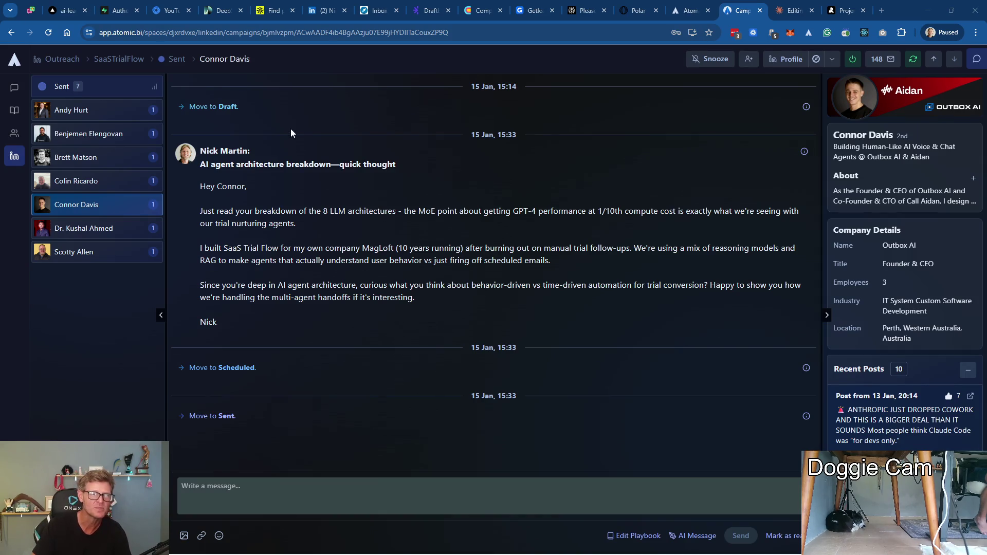
click(118, 59)
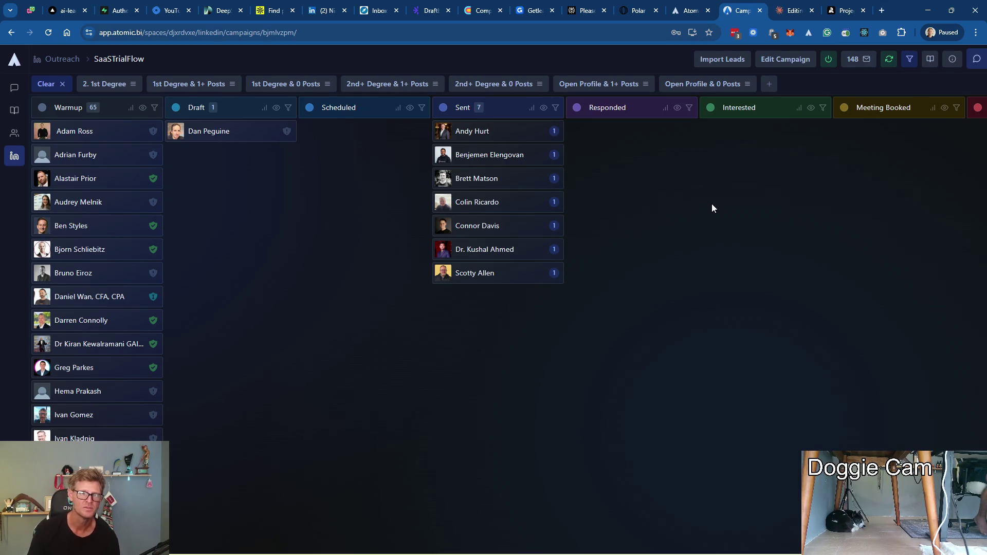
click(209, 135)
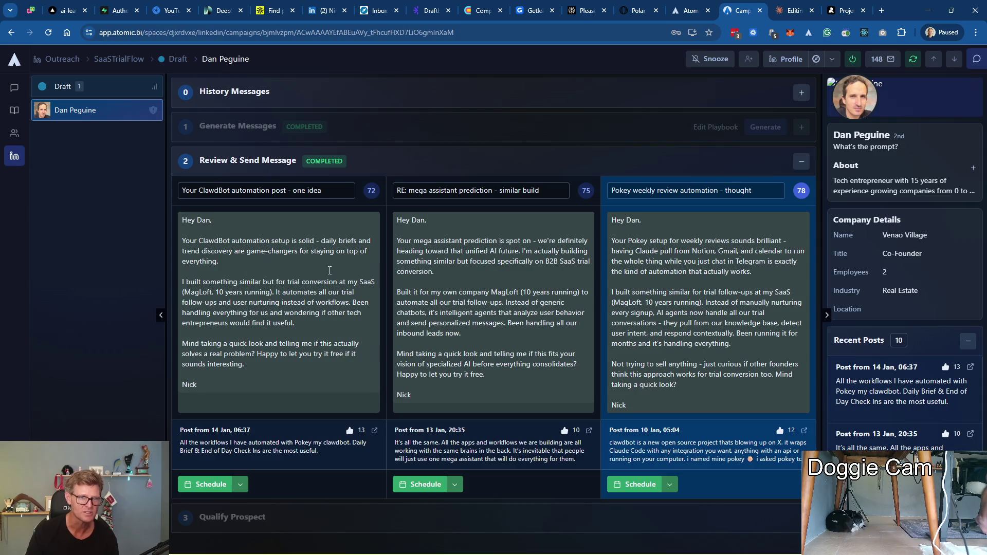
click(283, 449)
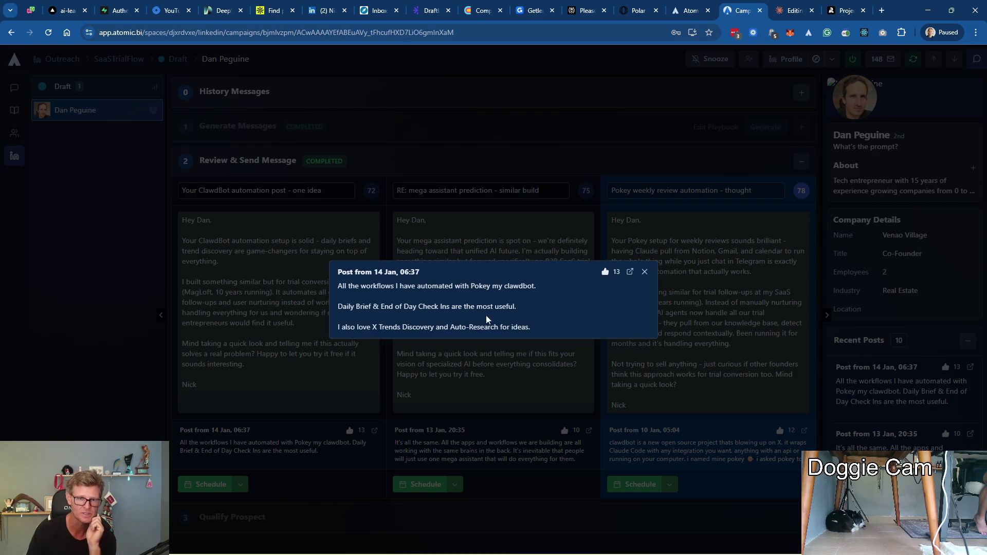
click(643, 272)
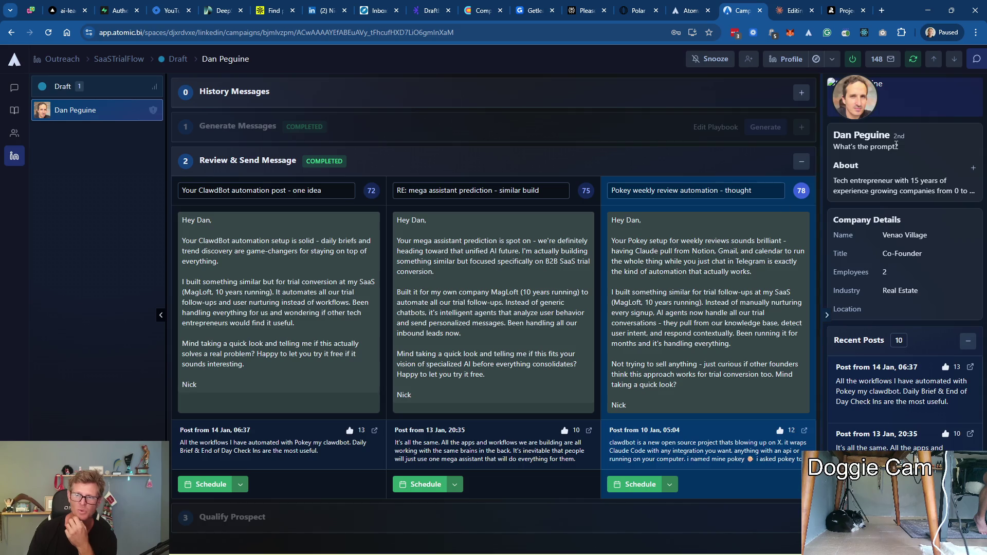
click(974, 171)
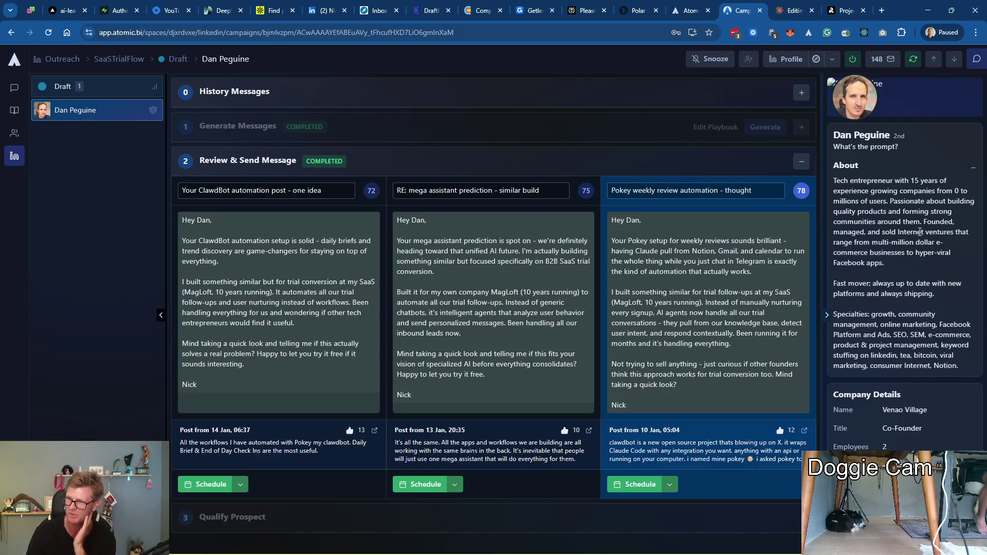
scroll(919, 232, down, 1)
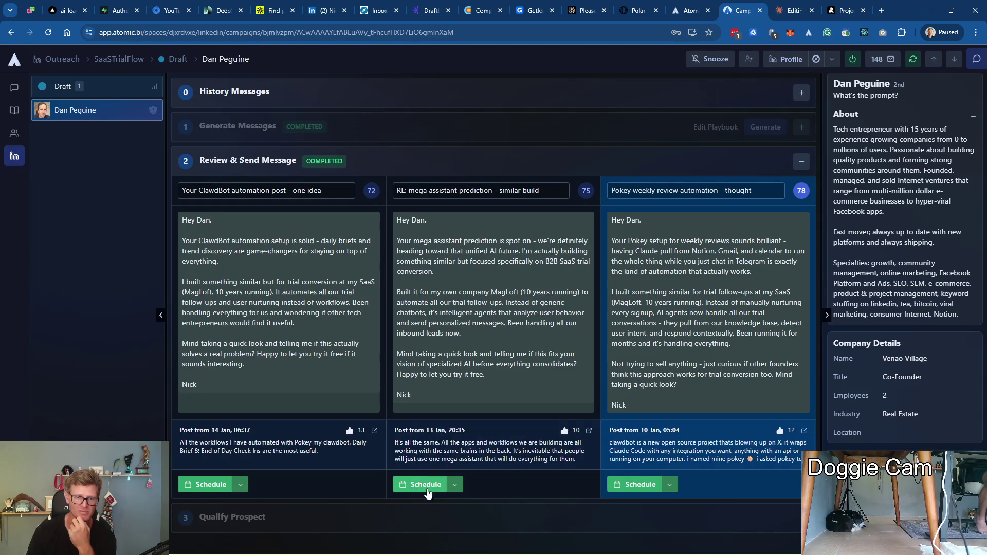
Start scheduling Dan Peguine's mega assistant prediction draft
click(454, 484)
click(471, 509)
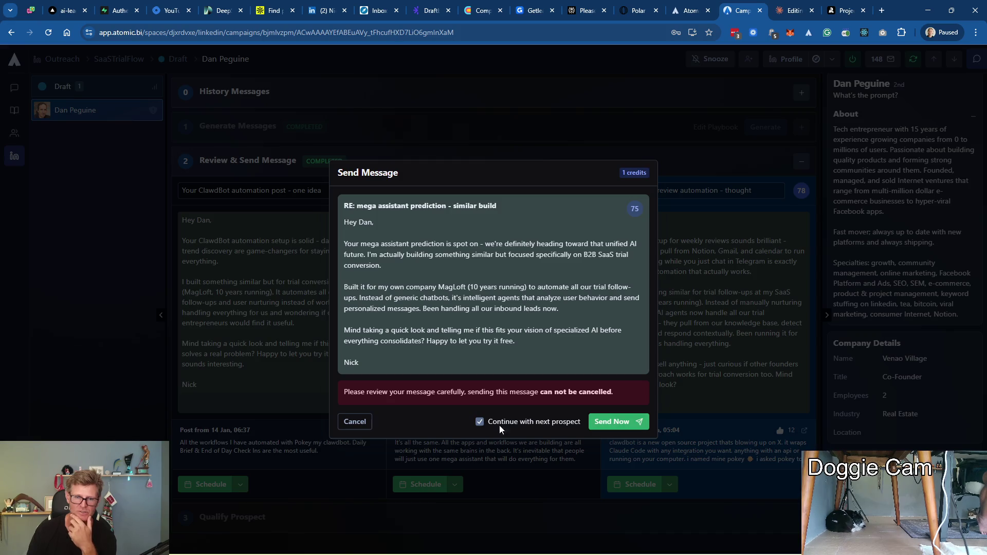
click(354, 422)
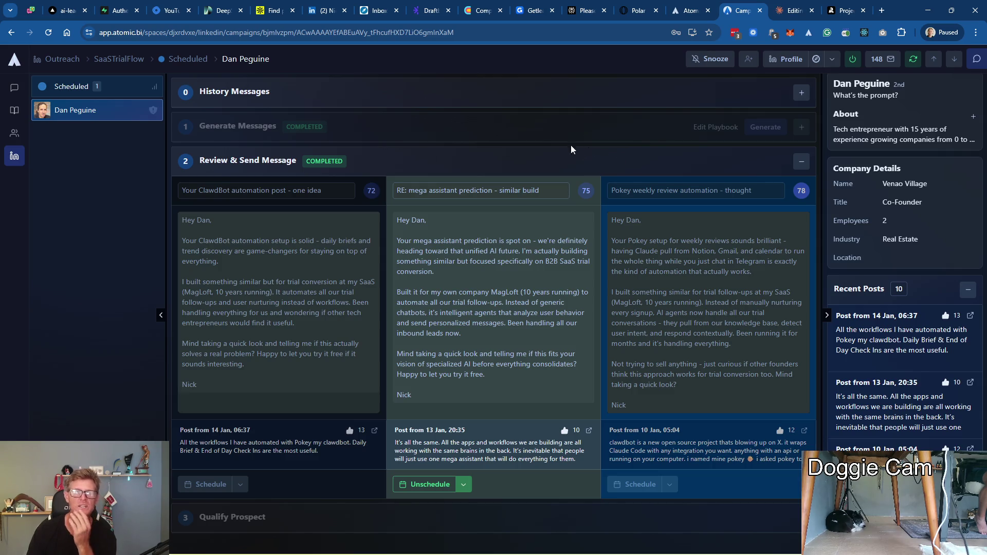
click(118, 59)
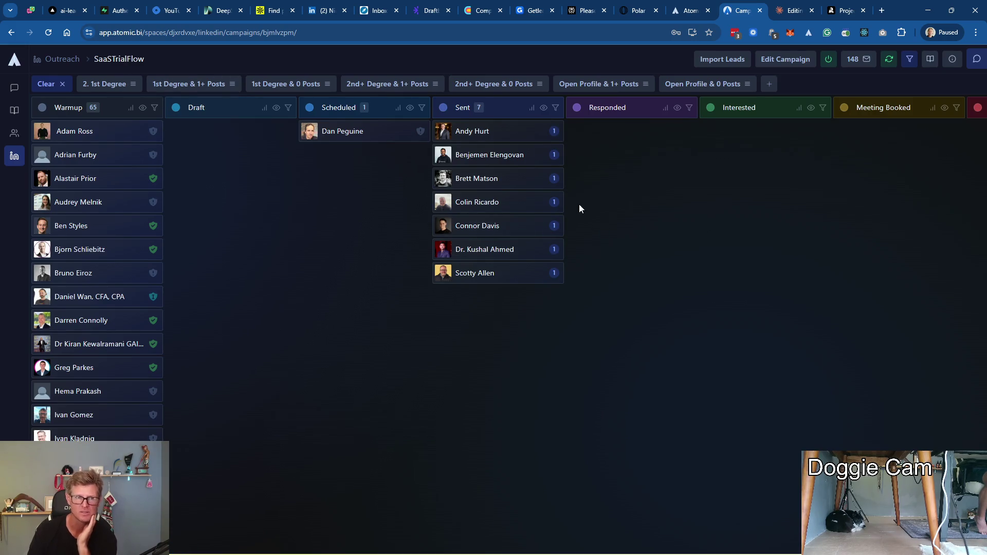
scroll(55, 278, down, 5)
scroll(54, 278, down, 5)
scroll(54, 277, down, 5)
scroll(54, 278, down, 3)
scroll(148, 356, up, 6)
scroll(148, 355, up, 6)
scroll(149, 356, up, 6)
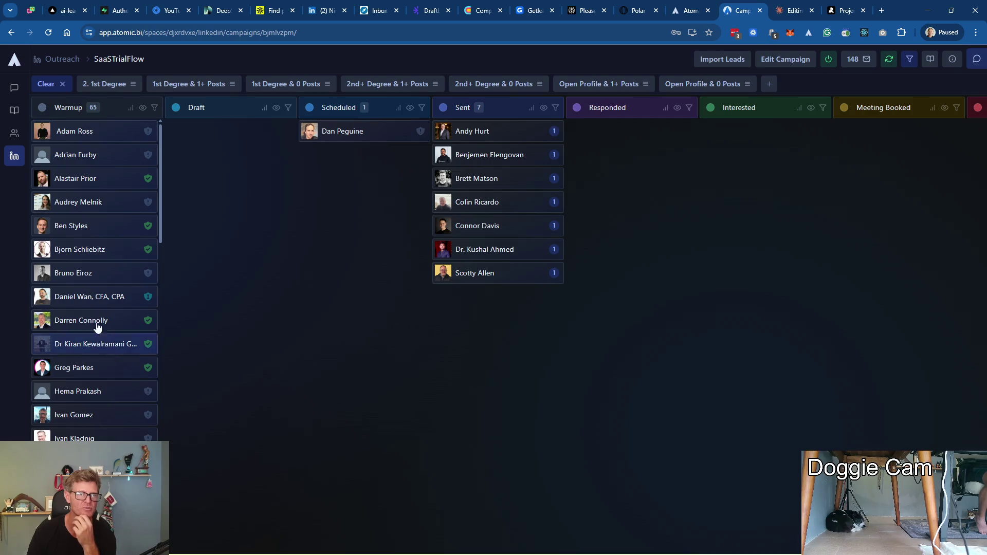
mouse_move(92, 131)
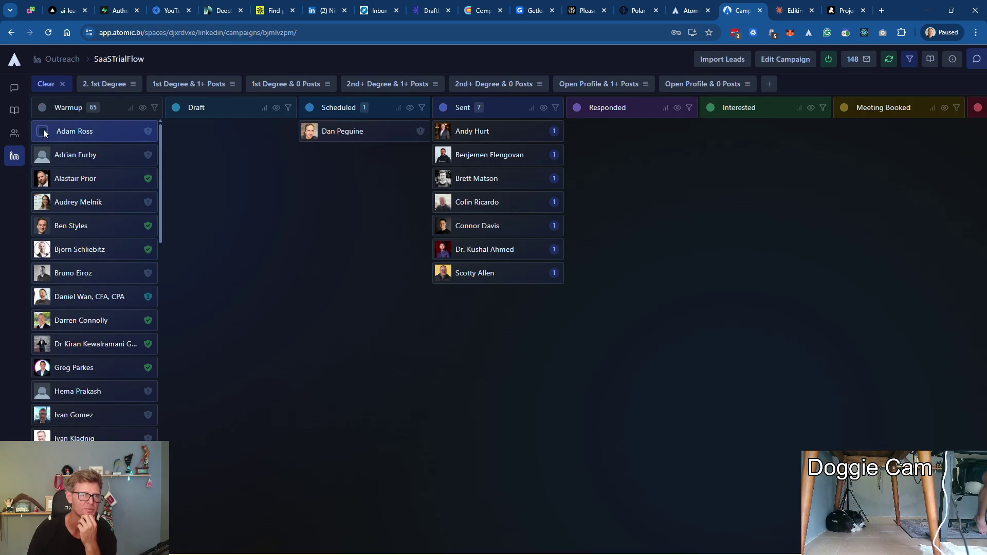
click(43, 131)
click(43, 154)
click(42, 178)
click(42, 202)
click(43, 225)
click(43, 248)
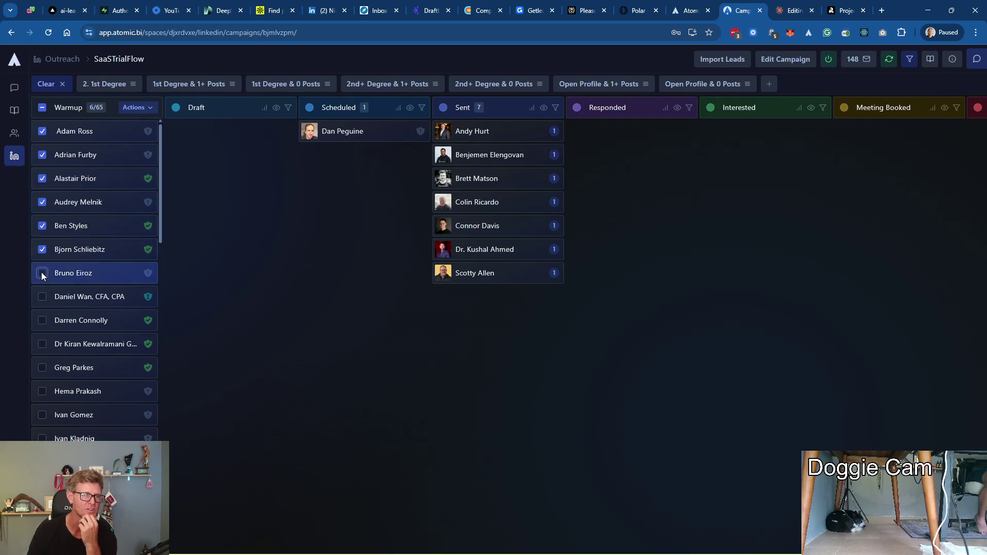
click(43, 273)
click(42, 320)
click(43, 344)
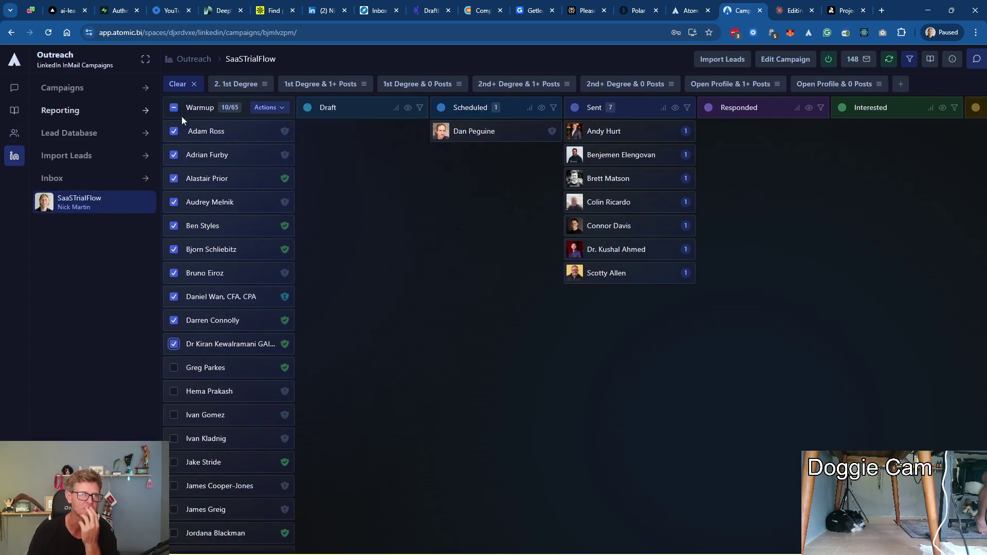
Run Generate first message from Actions for the ten selected leads
click(133, 107)
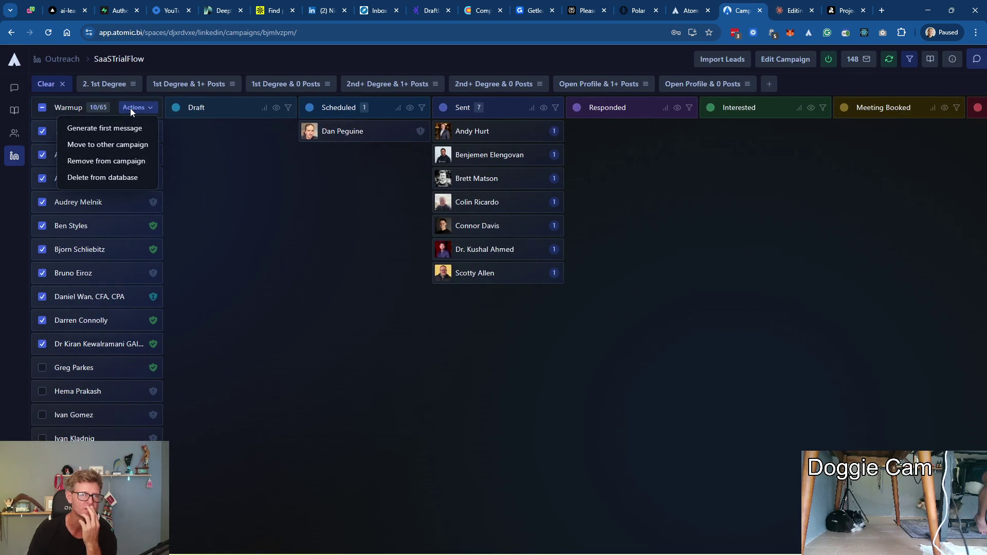
click(108, 128)
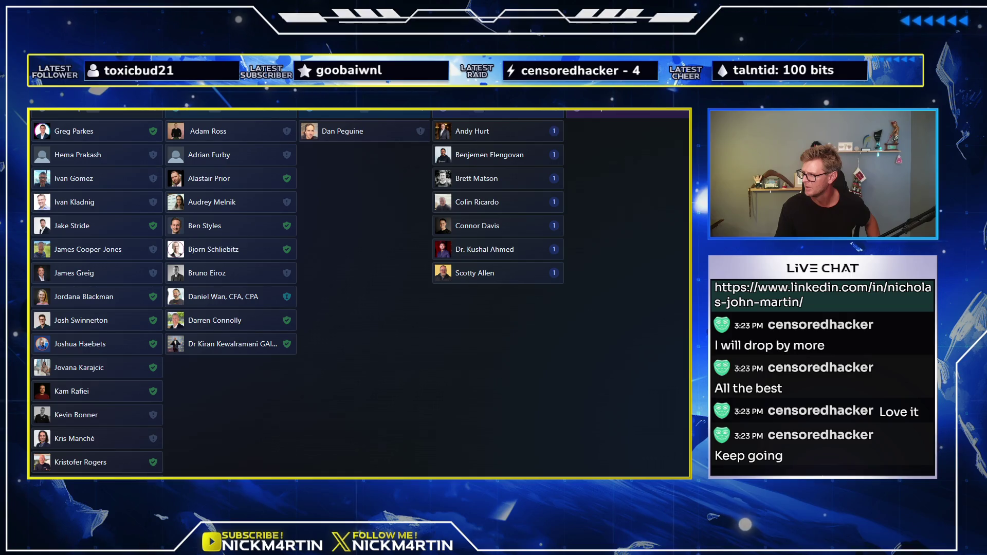
ctrl+scroll(359, 294, down, 2)
ctrl+scroll(360, 293, up, 1)
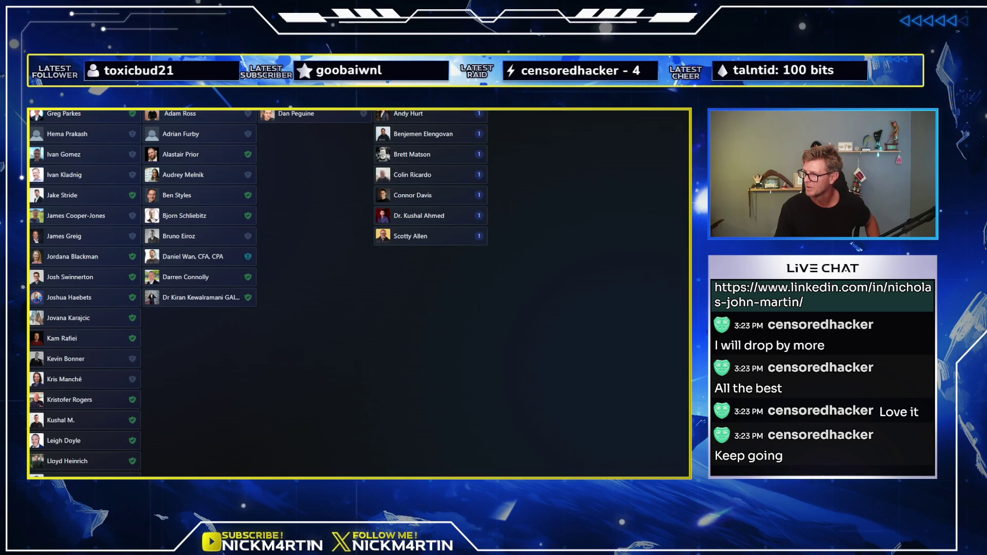